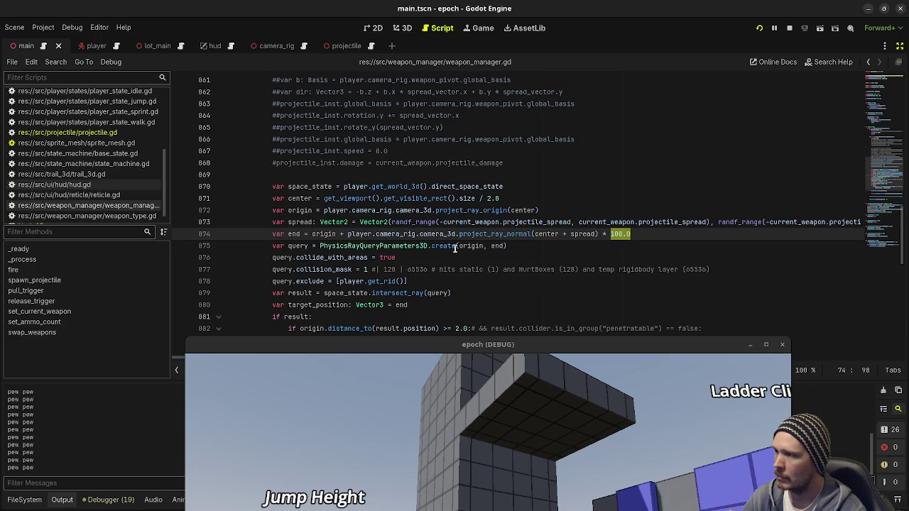
Step: Move the epoch (DEBUG) game window up over the script editor to show the whole test level
{"action": "left_click_drag", "start_coordinate": [420, 348], "coordinate": [420, 92]}
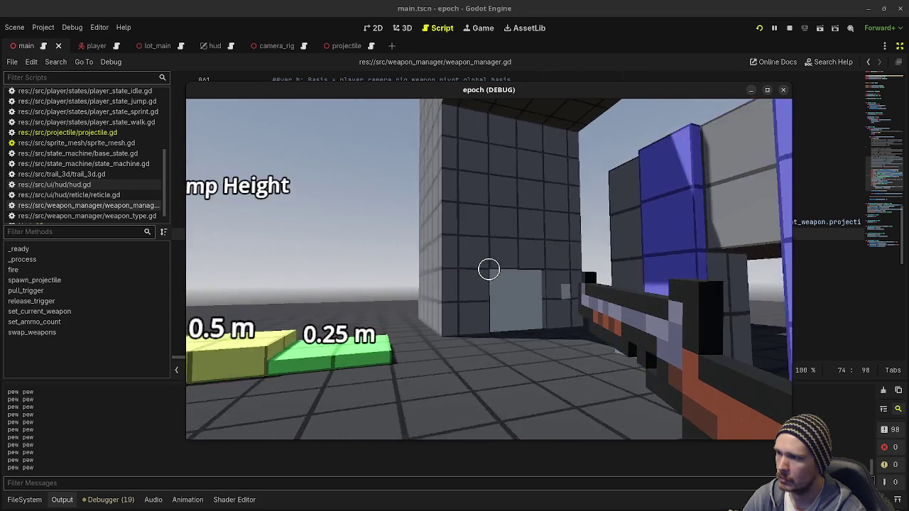
{"action": "key", "text": "w"}
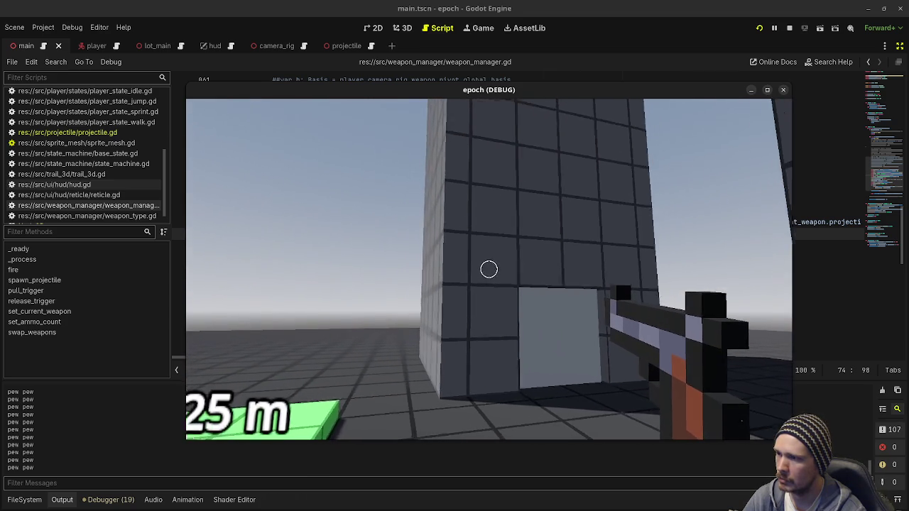
{"action": "key", "text": "s"}
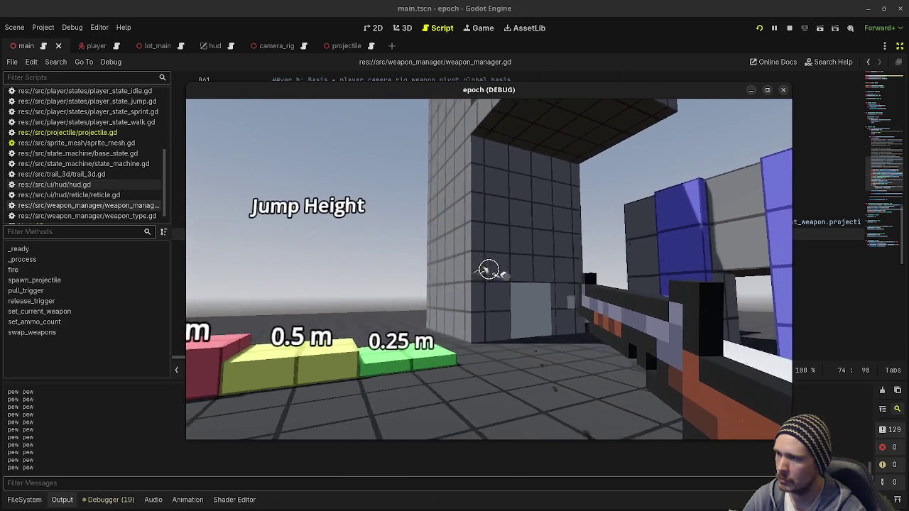
{"action": "key", "text": "w"}
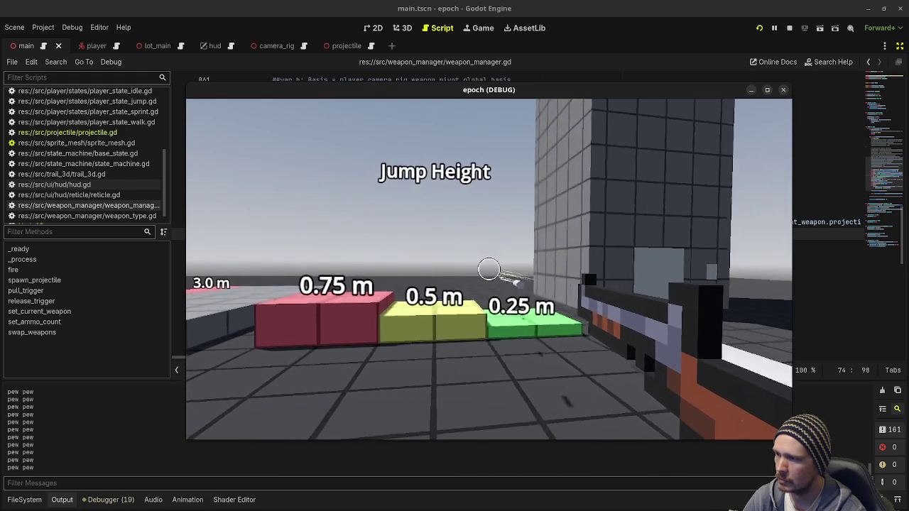
{"action": "key", "text": "w"}
{"action": "left_click", "coordinate": [488, 269]}
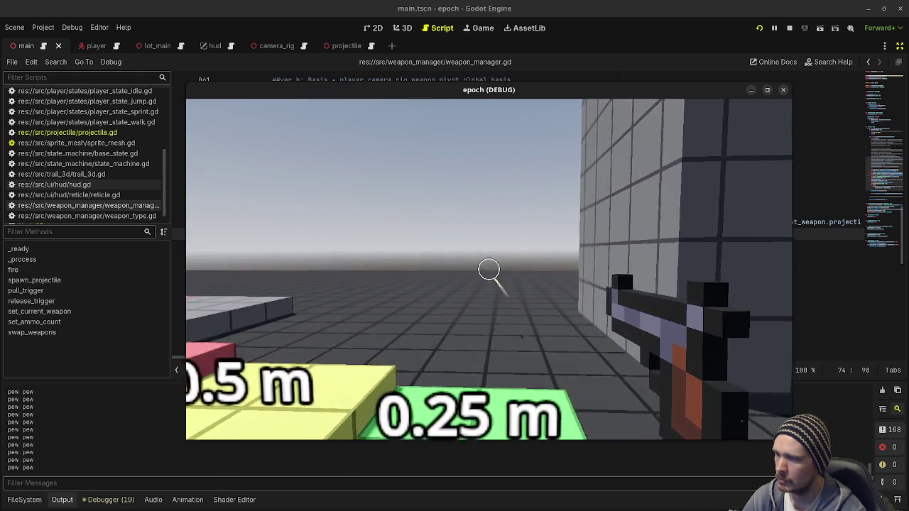
{"action": "key", "text": "w"}
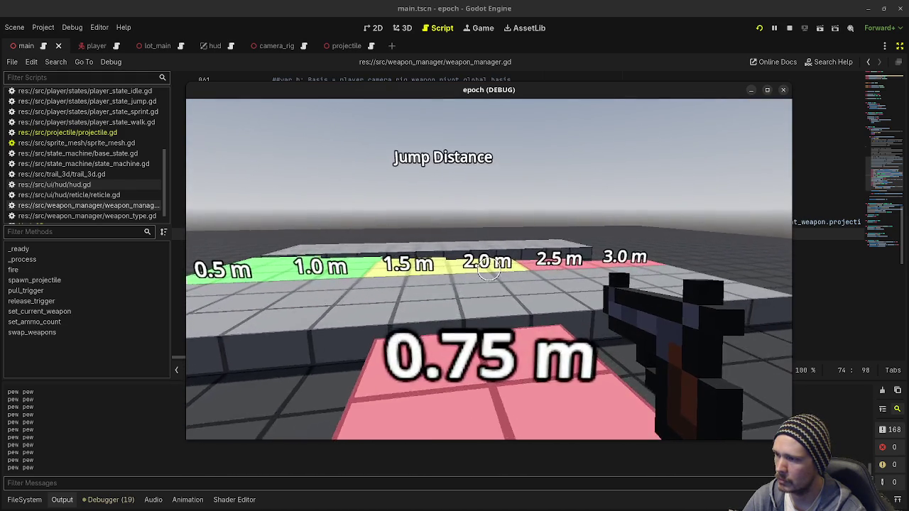
{"action": "key", "text": "space"}
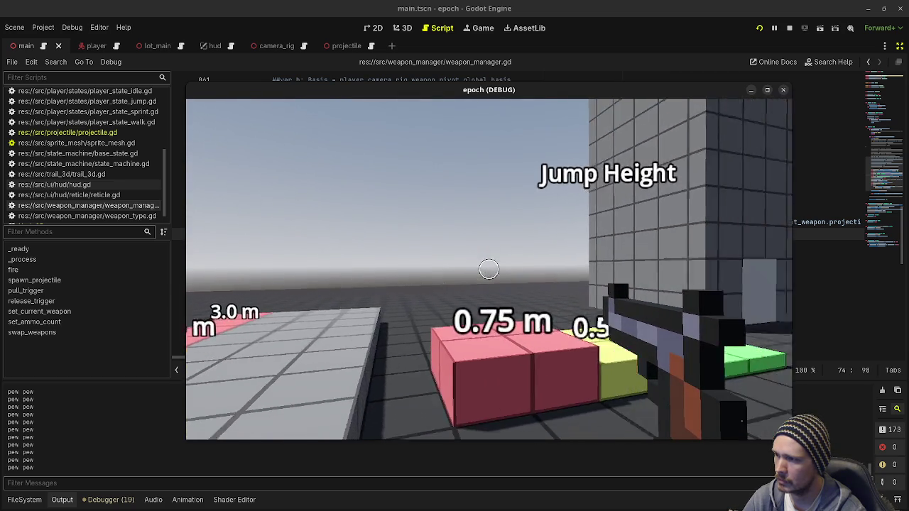
{"action": "key", "text": "d"}
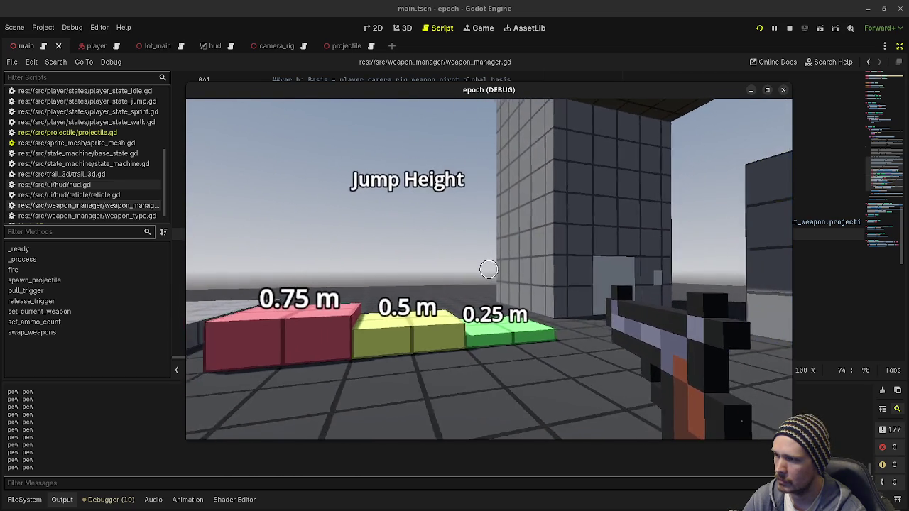
{"action": "key", "text": "w"}
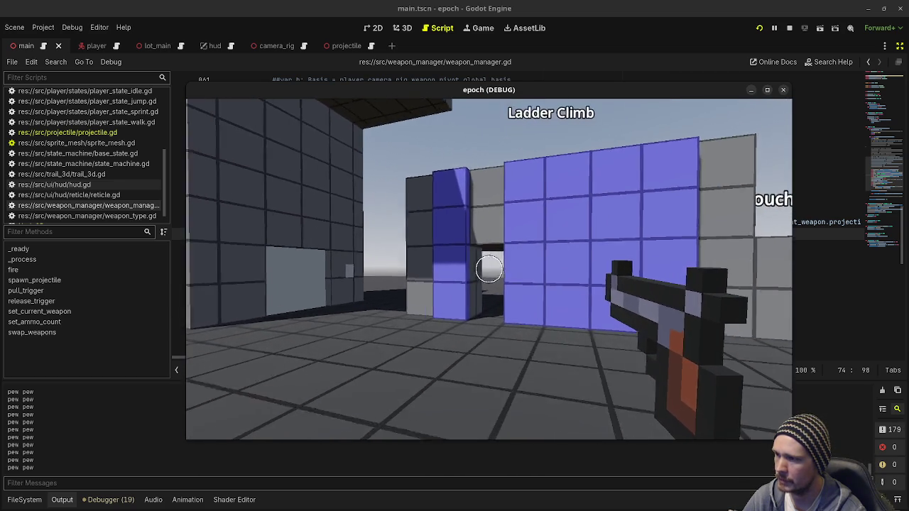
{"action": "key", "text": "w"}
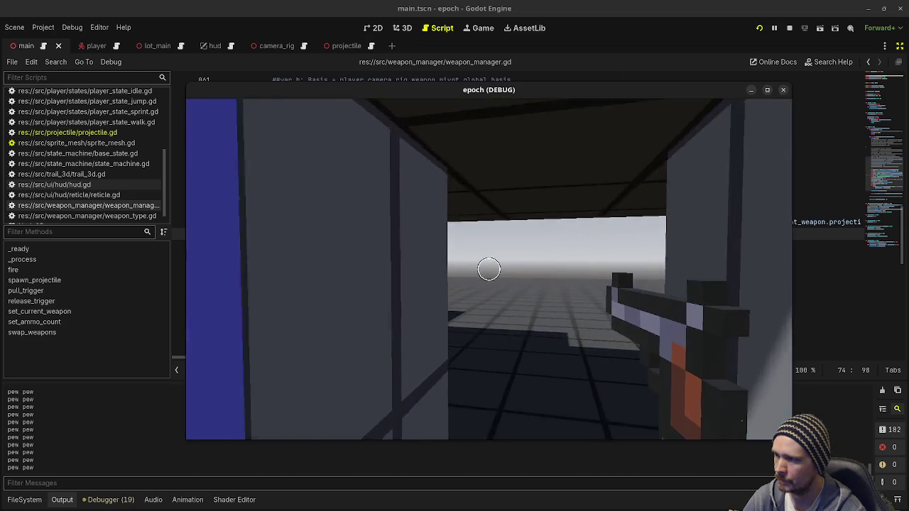
{"action": "key", "text": "w"}
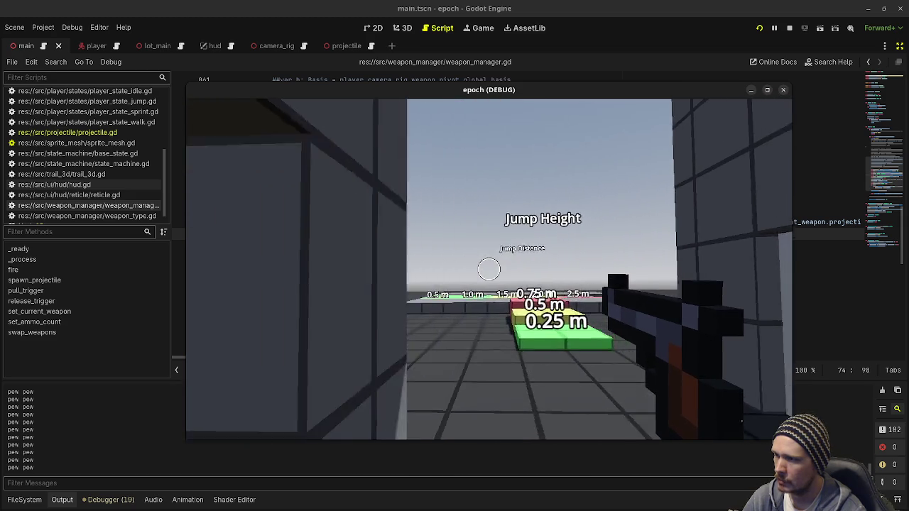
{"action": "key", "text": "w"}
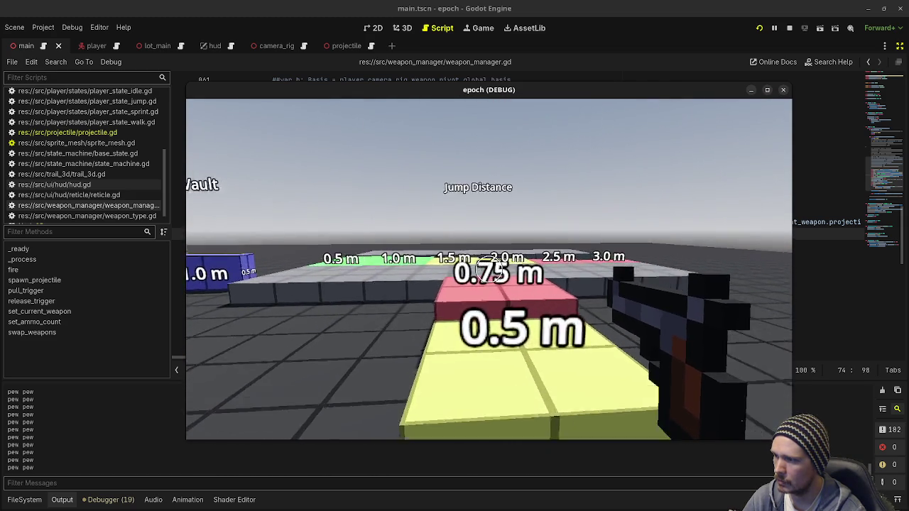
{"action": "key", "text": "w"}
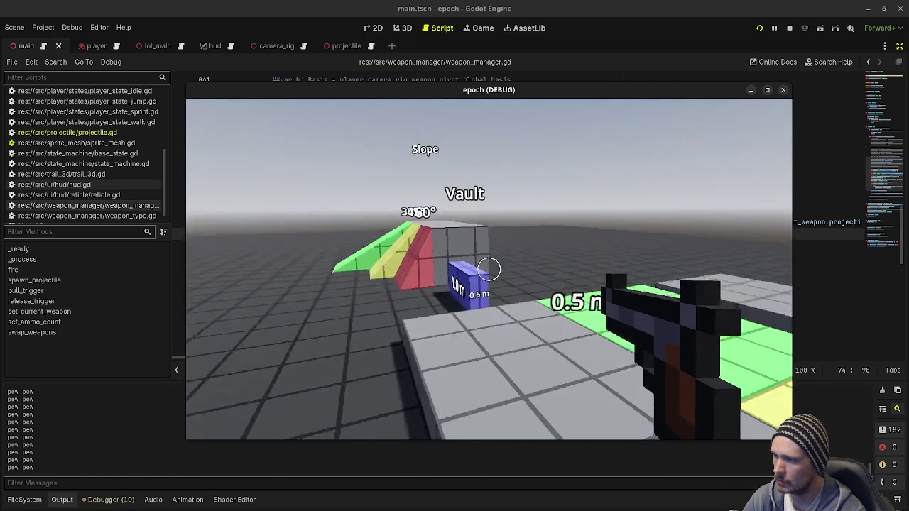
{"action": "key", "text": "w"}
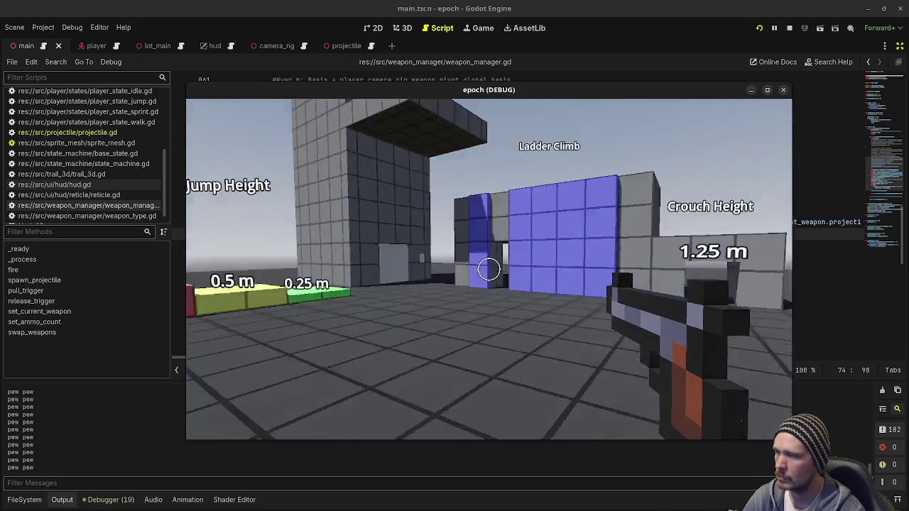
{"action": "scroll", "coordinate": [488, 270], "scroll_direction": "down", "scroll_amount": 1}
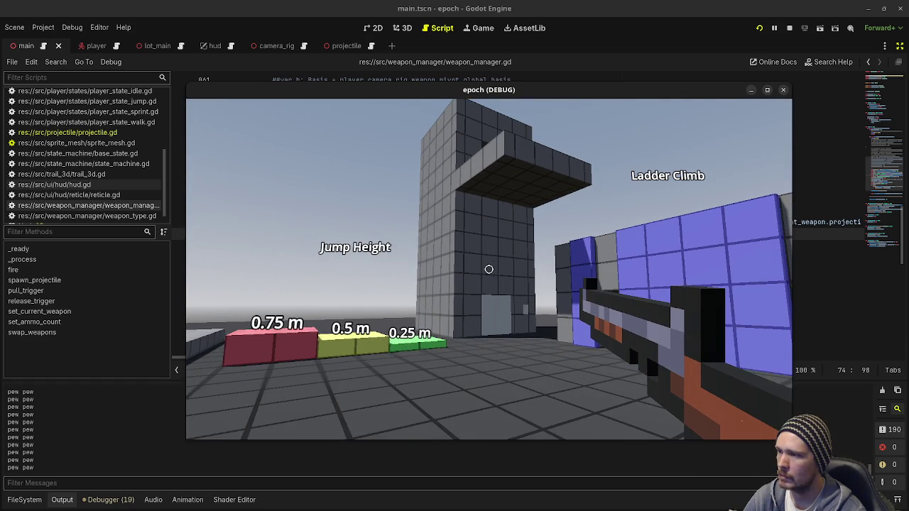
{"action": "key", "text": "w"}
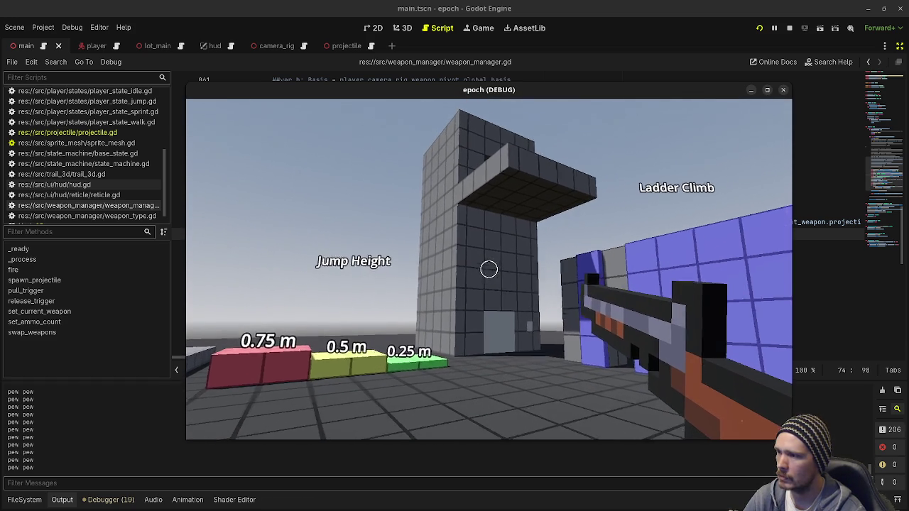
{"action": "key", "text": "w"}
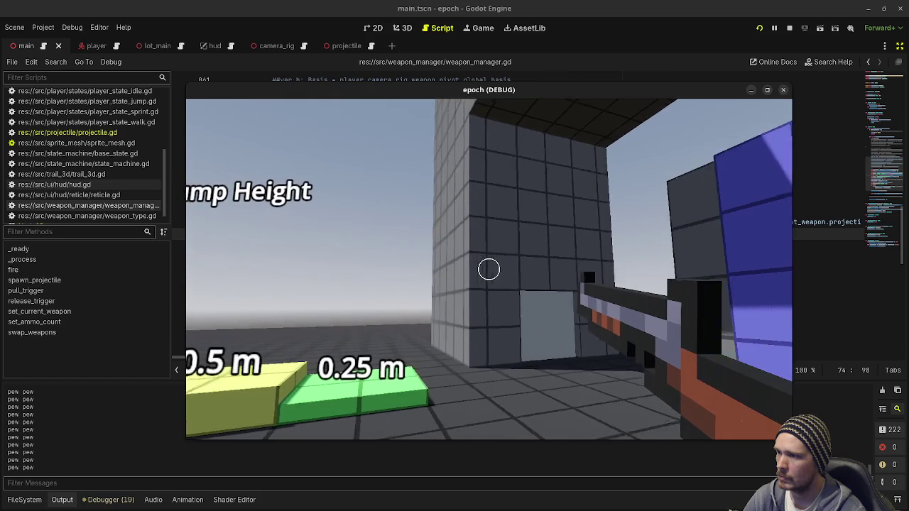
{"action": "key", "text": "s"}
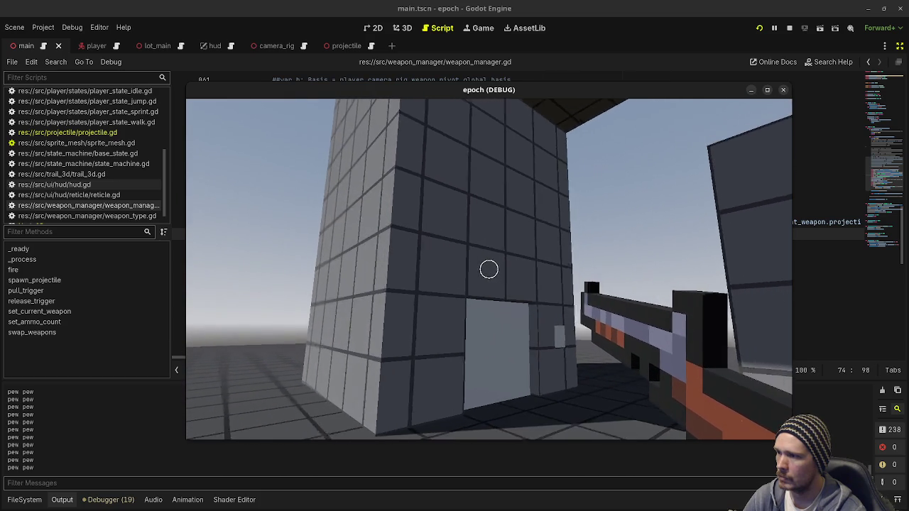
{"action": "key", "text": "s"}
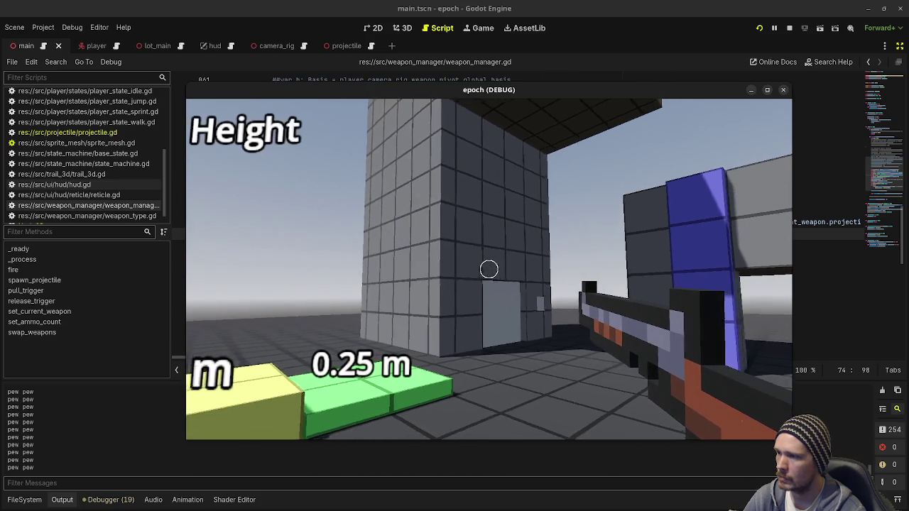
{"action": "mouse_move", "coordinate": [489, 269]}
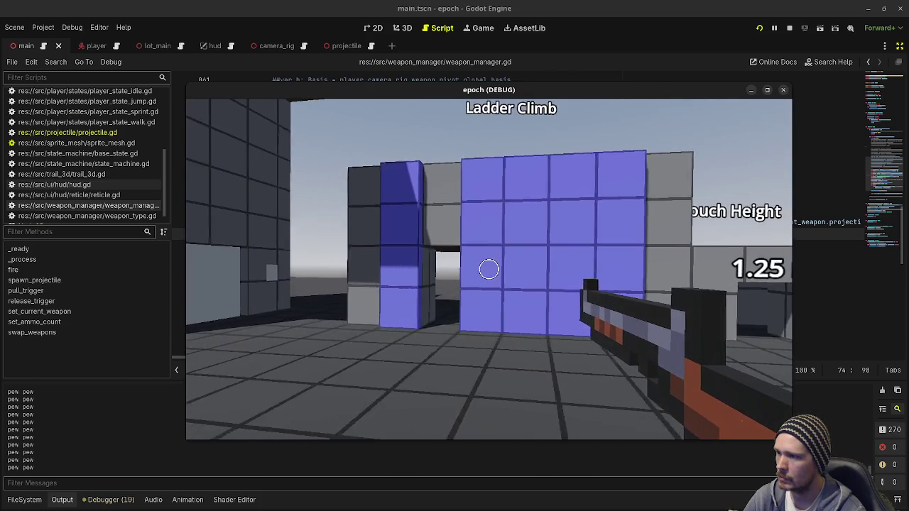
{"action": "key", "text": "a"}
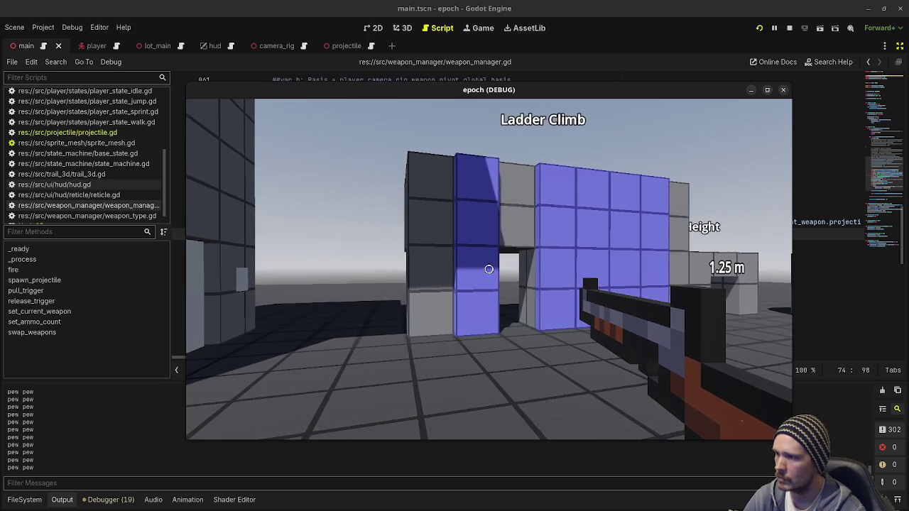
{"action": "key", "text": "d"}
{"action": "key", "text": "w"}
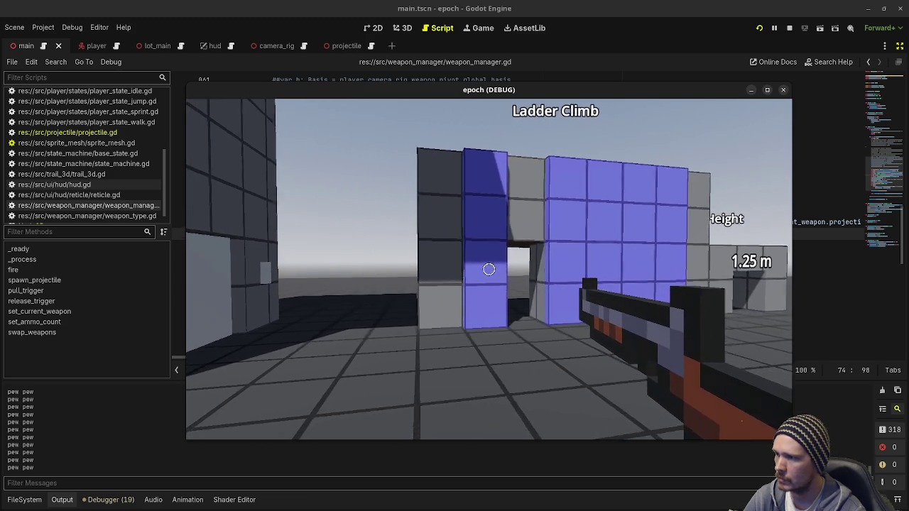
{"action": "key", "text": "w"}
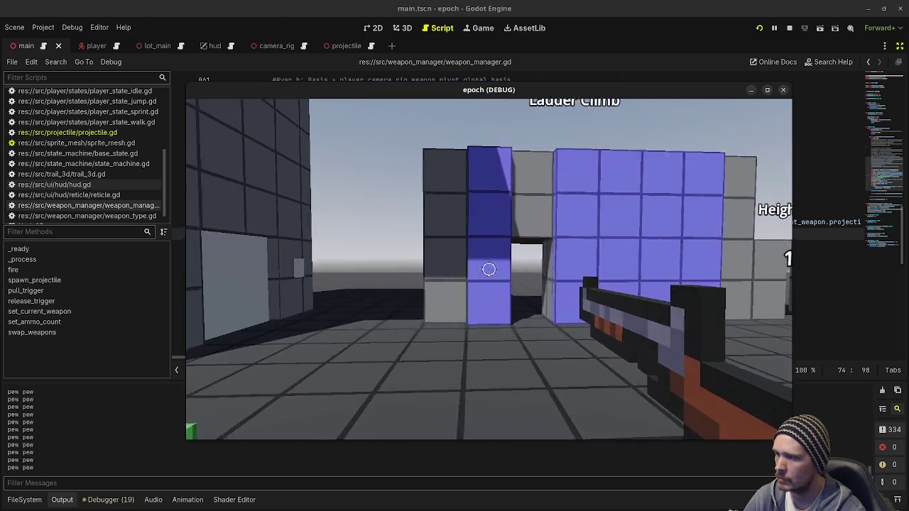
{"action": "key", "text": "a"}
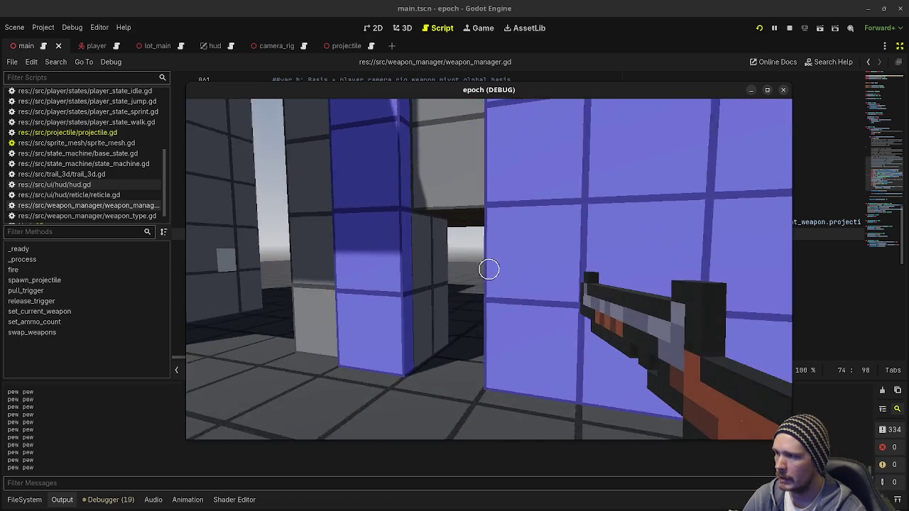
{"action": "key", "text": "w"}
{"action": "key", "text": "w"}
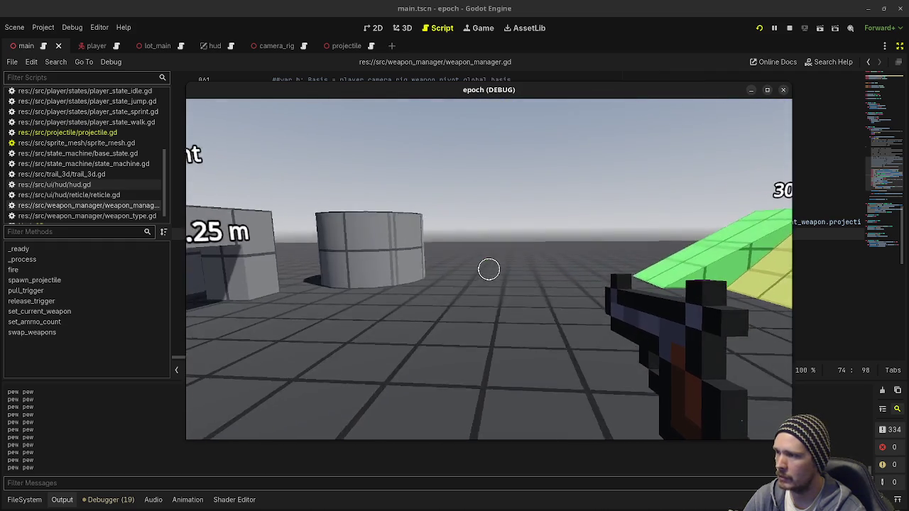
{"action": "key", "text": "w"}
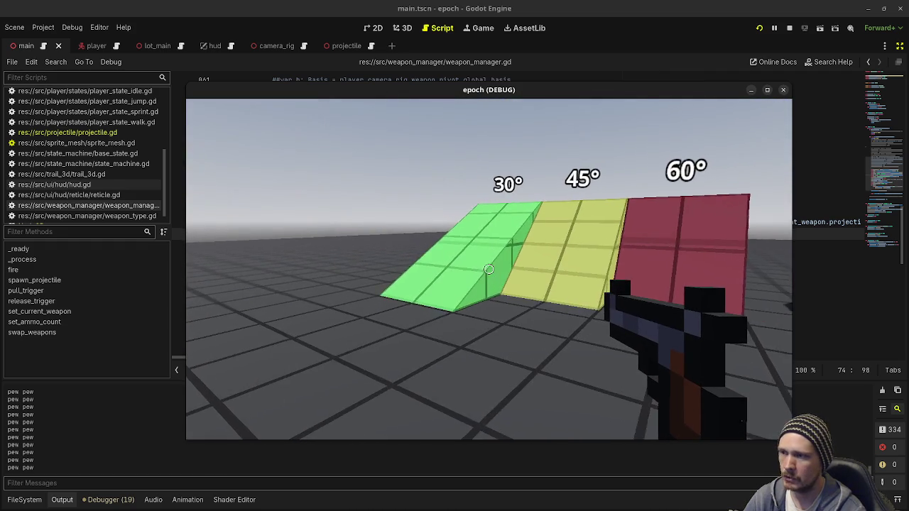
{"action": "key", "text": "w"}
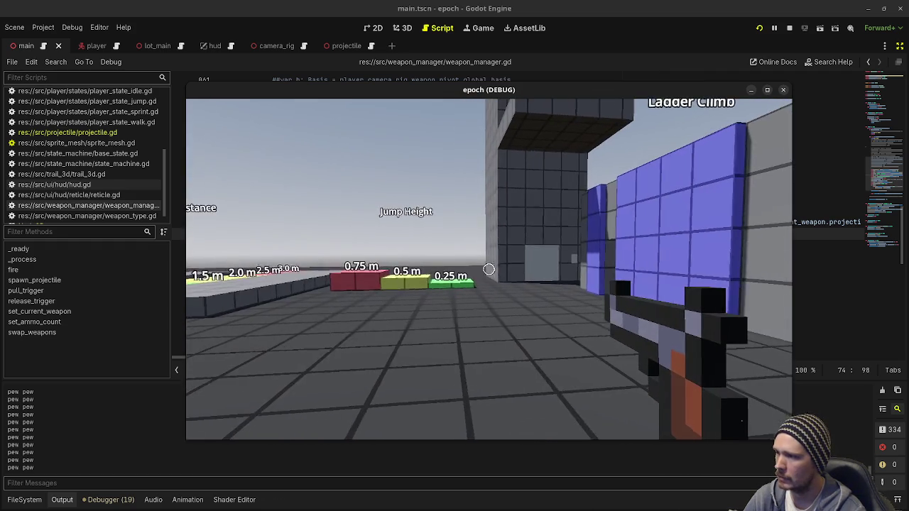
{"action": "key", "text": "w"}
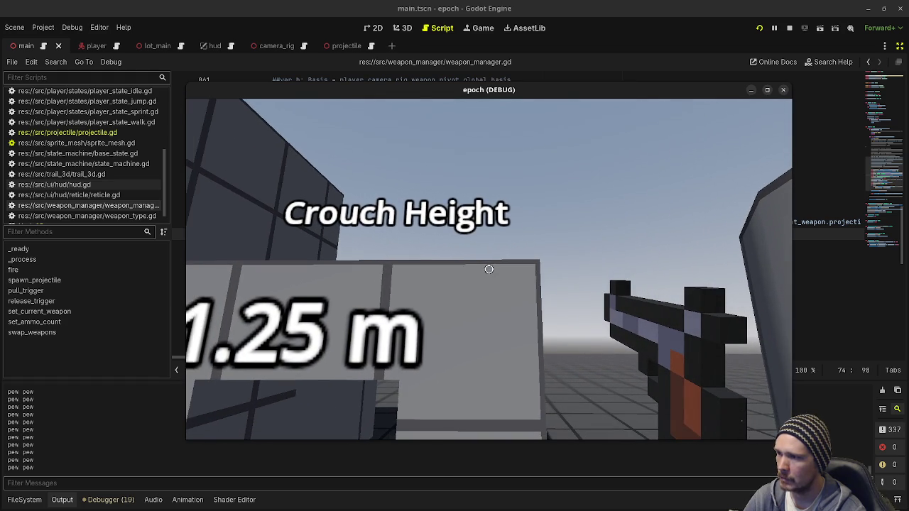
{"action": "key", "text": "s"}
{"action": "key", "text": "w"}
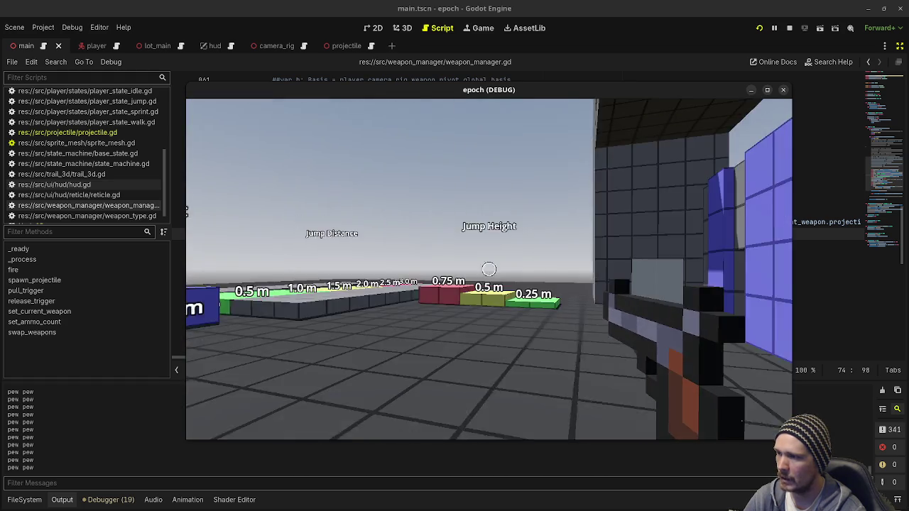
{"action": "key", "text": "w"}
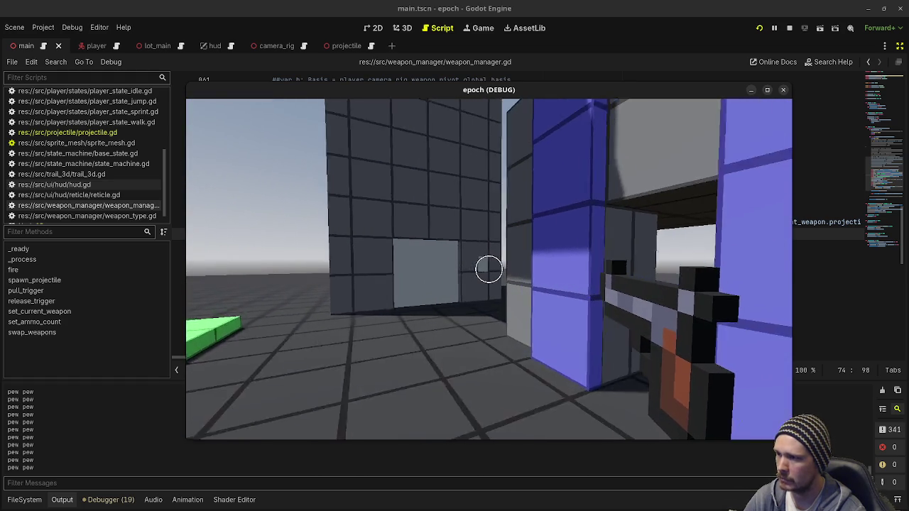
{"action": "key", "text": "w"}
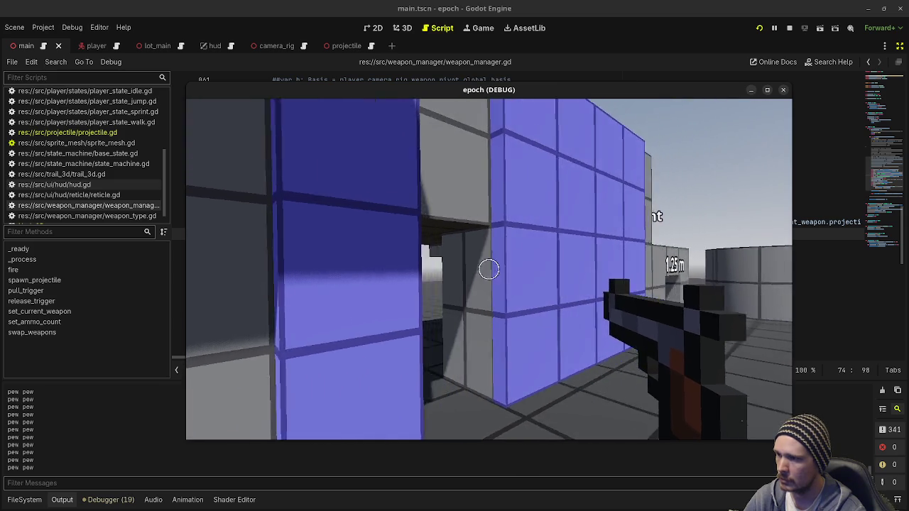
{"action": "key", "text": "s"}
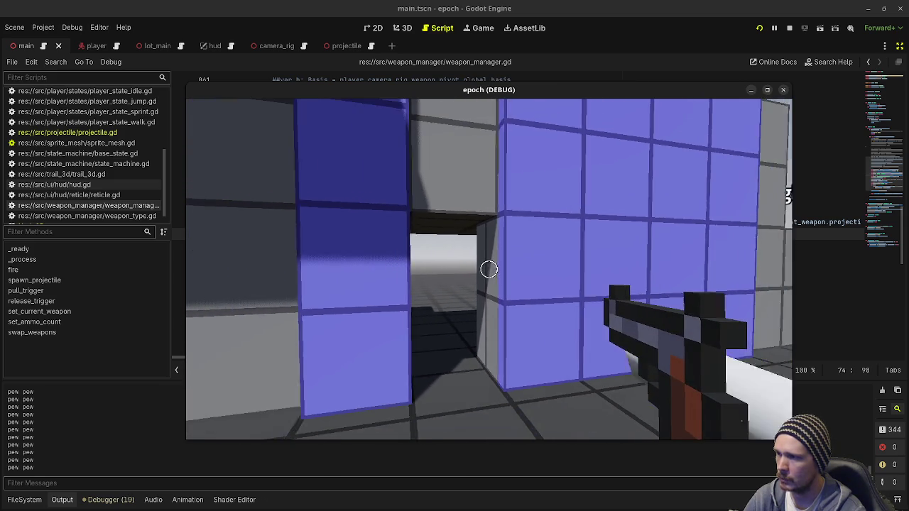
{"action": "key", "text": "w"}
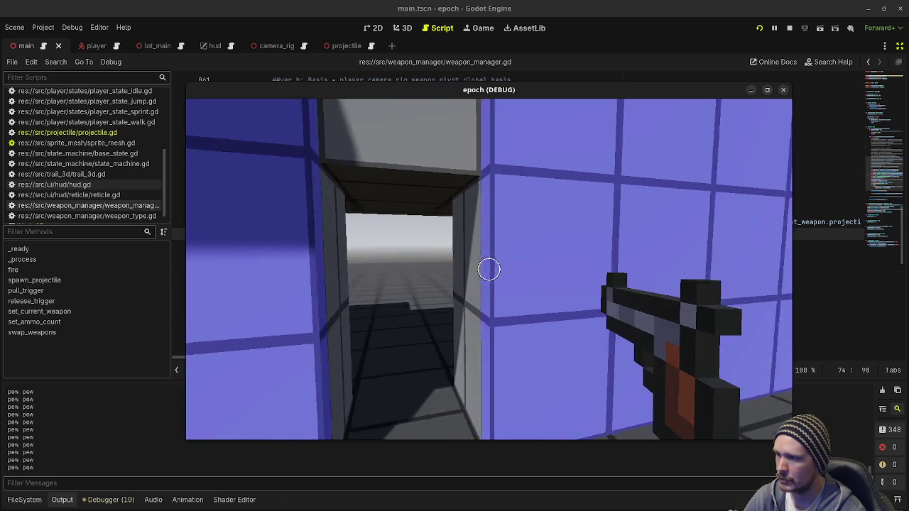
{"action": "key", "text": "w"}
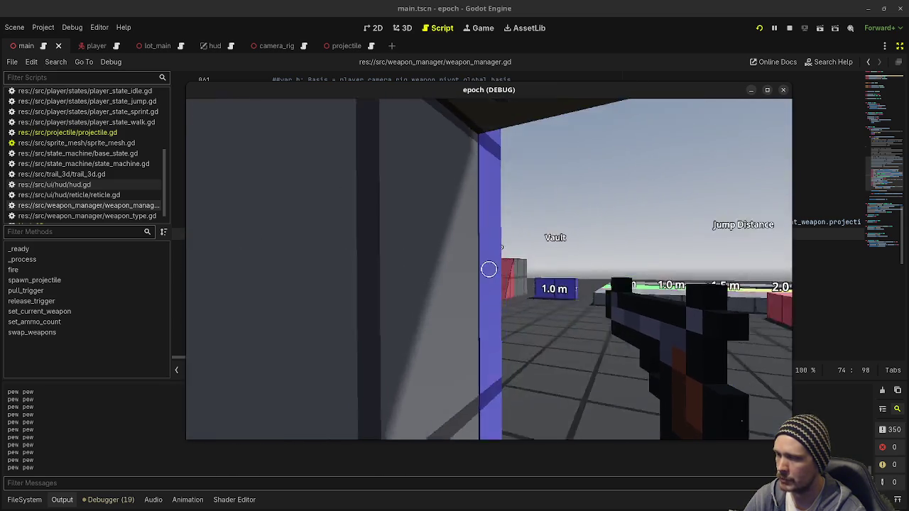
{"action": "key", "text": "w"}
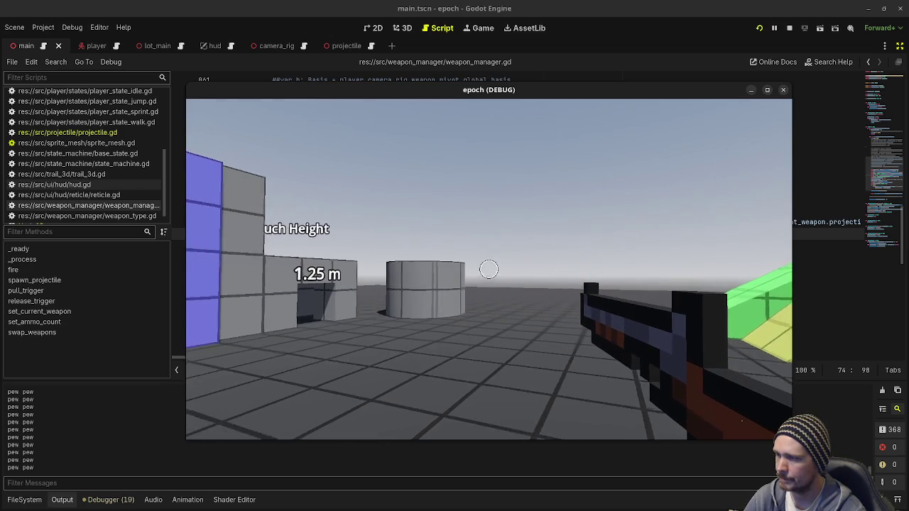
{"action": "key", "text": "w"}
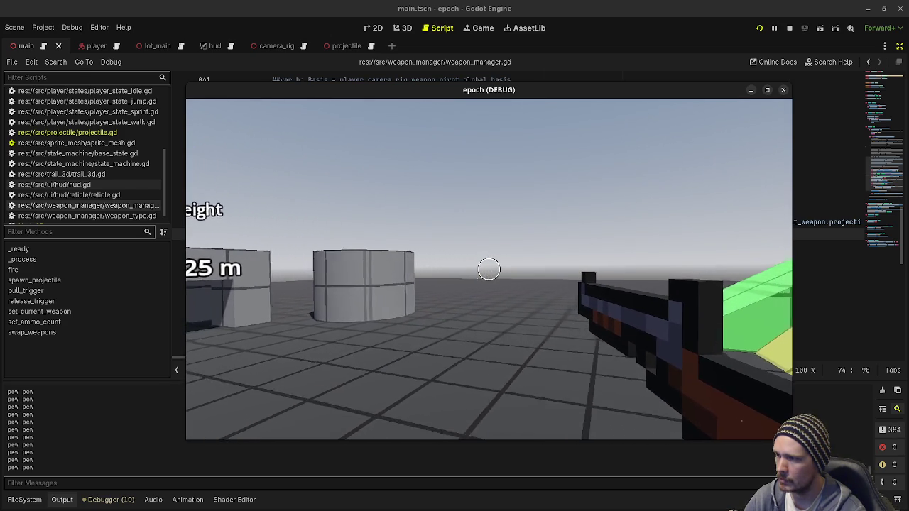
{"action": "key", "text": "w"}
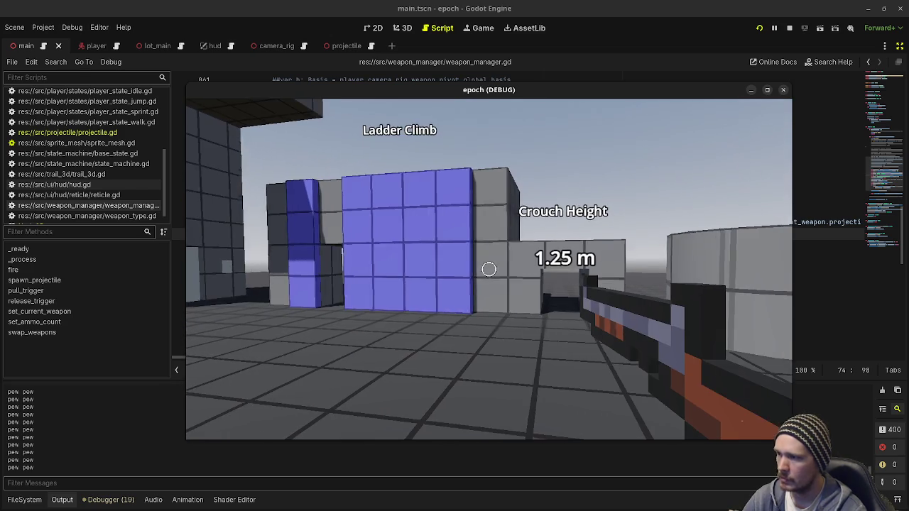
Step: Open the FileSystem dock, restore the scene and Inspector panels, and walk toward the tower in-game
{"action": "left_click", "coordinate": [31, 505]}
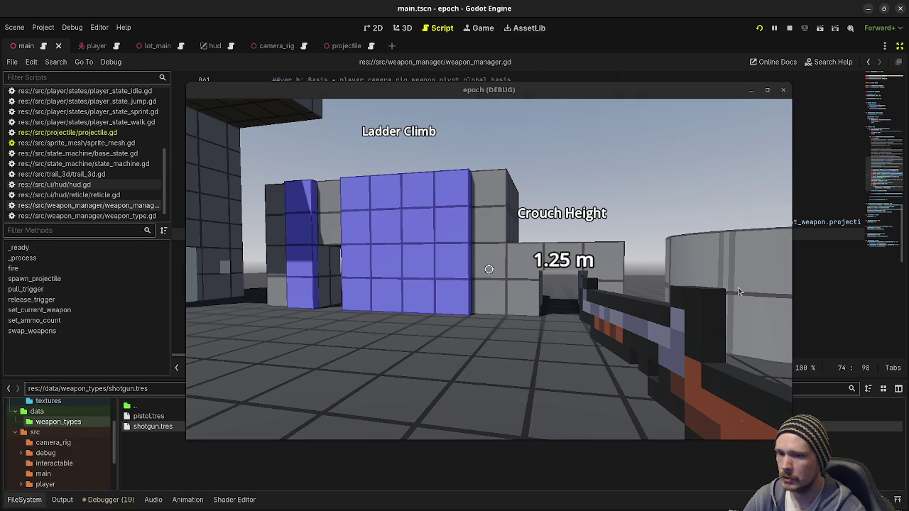
{"action": "left_click", "coordinate": [898, 47]}
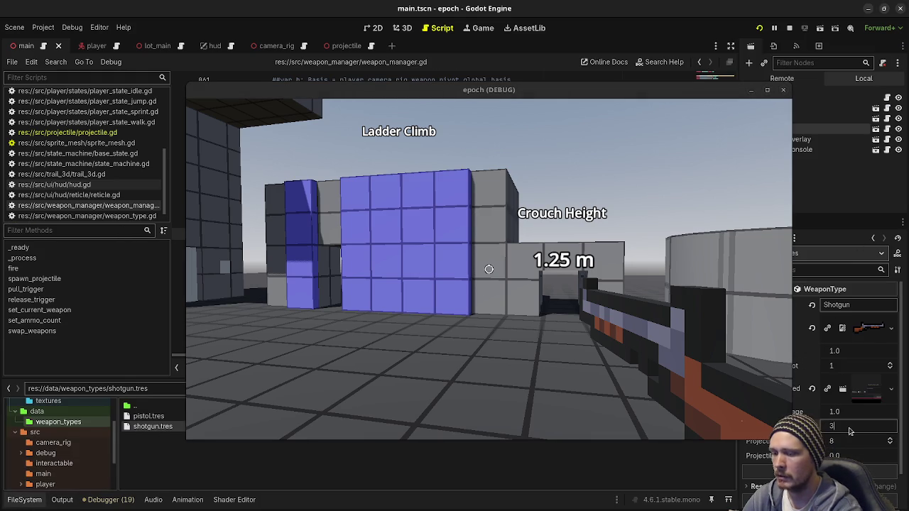
{"action": "left_click", "coordinate": [508, 320]}
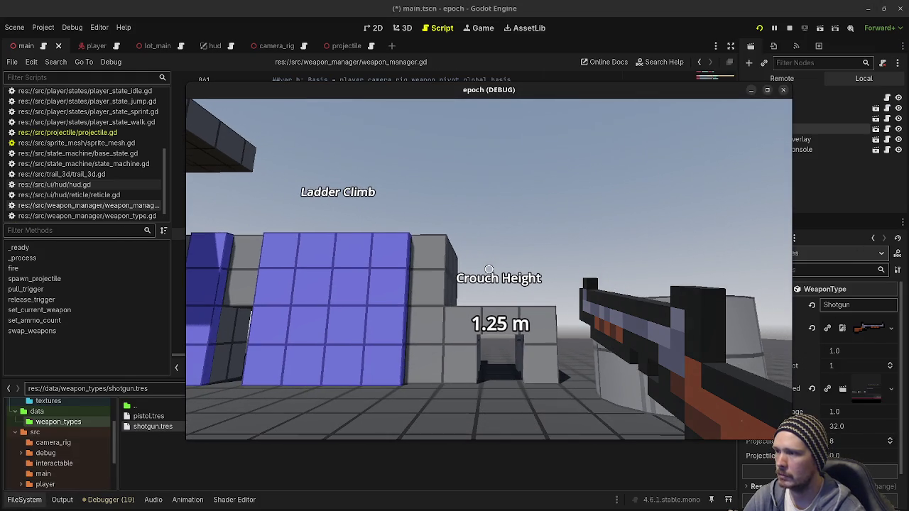
{"action": "key", "text": "w"}
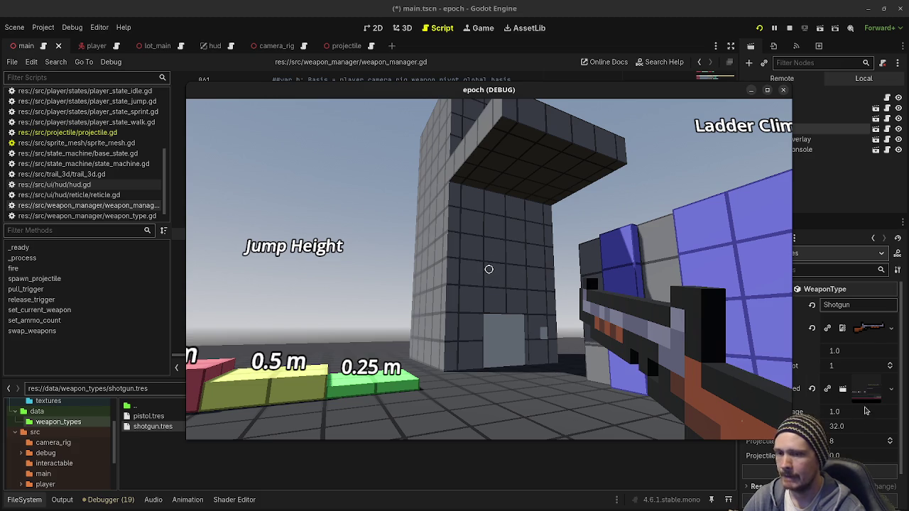
Step: Raise the shotgun's projectile value from 32.0 to 64.0 in shotgun.tres and test-fire it
{"action": "left_click", "coordinate": [846, 427]}
{"action": "type", "text": "64"}
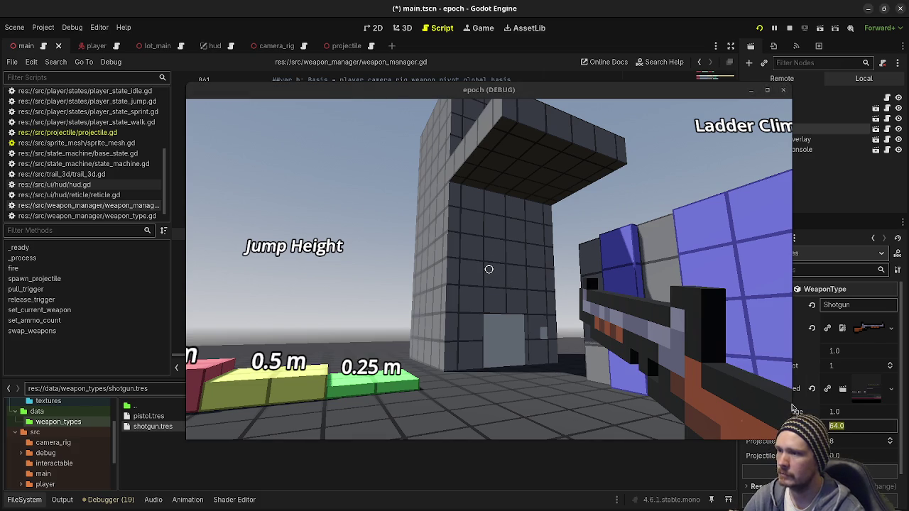
{"action": "left_click", "coordinate": [488, 269]}
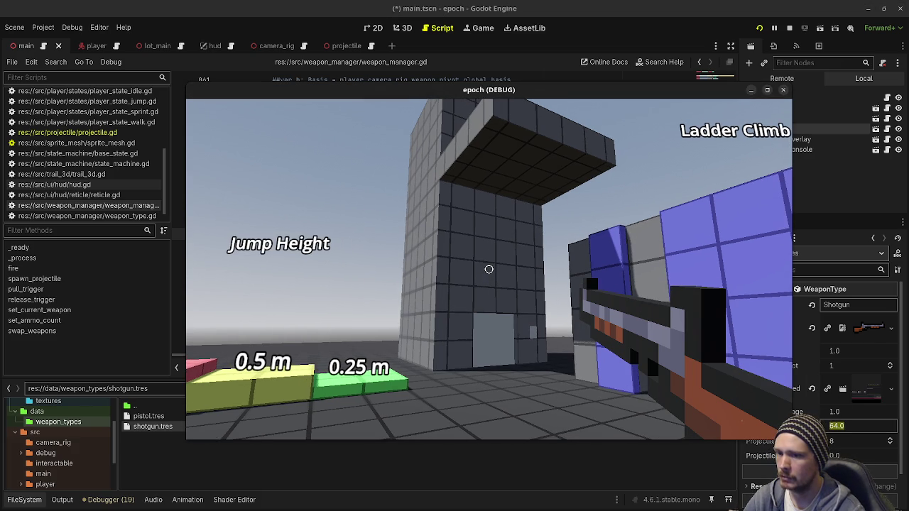
{"action": "left_click", "coordinate": [488, 269]}
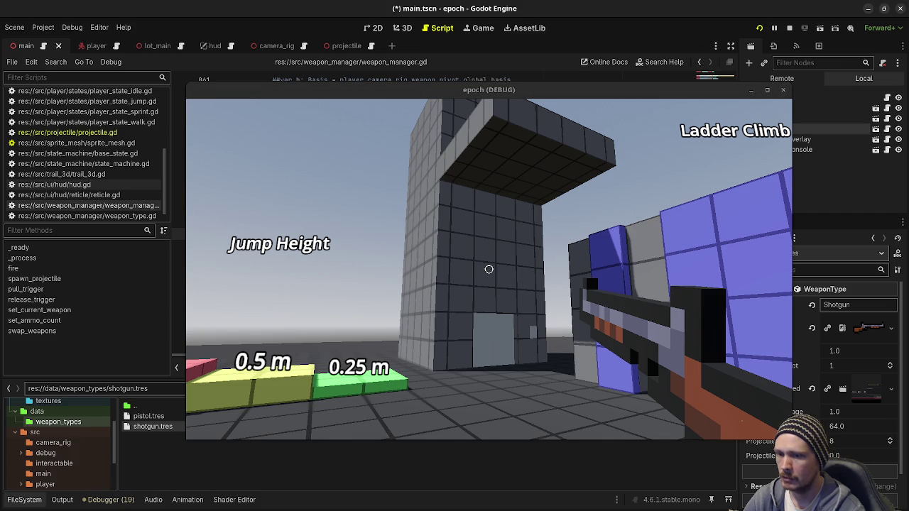
{"action": "left_click", "coordinate": [696, 377]}
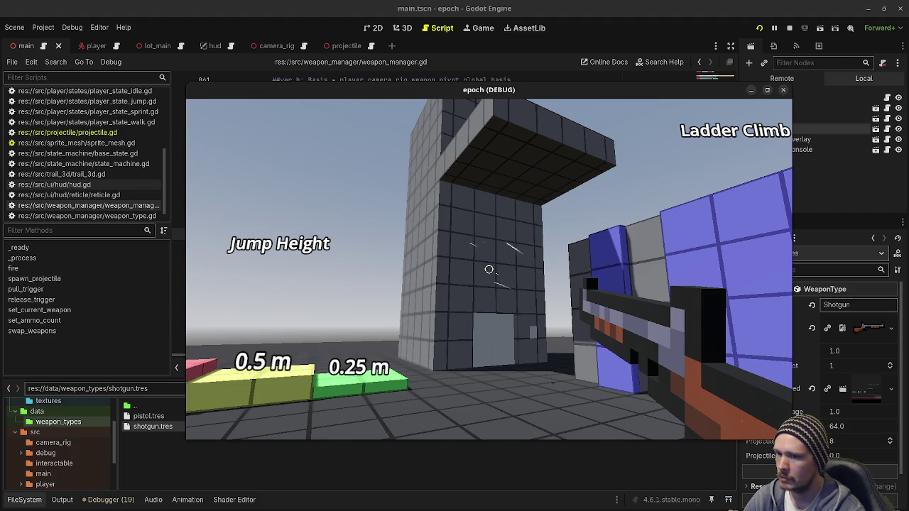
Step: Raise the shotgun's projectile count from 8 to 16, then fire repeatedly to check the spread
{"action": "left_click", "coordinate": [842, 442]}
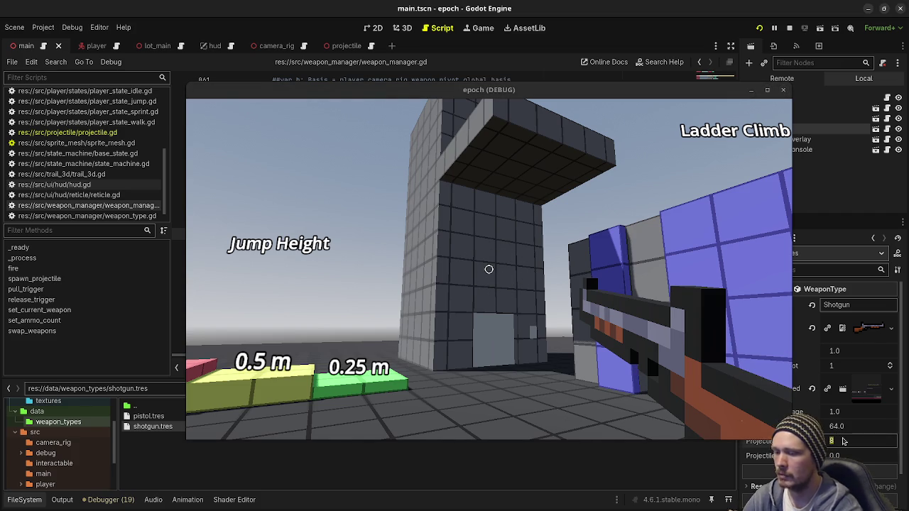
{"action": "type", "text": "16"}
{"action": "left_click", "coordinate": [778, 412]}
{"action": "left_click", "coordinate": [488, 269]}
{"action": "left_click", "coordinate": [488, 269]}
{"action": "left_click", "coordinate": [488, 269]}
{"action": "left_click", "coordinate": [489, 269]}
{"action": "left_click", "coordinate": [488, 269]}
{"action": "left_click", "coordinate": [488, 269]}
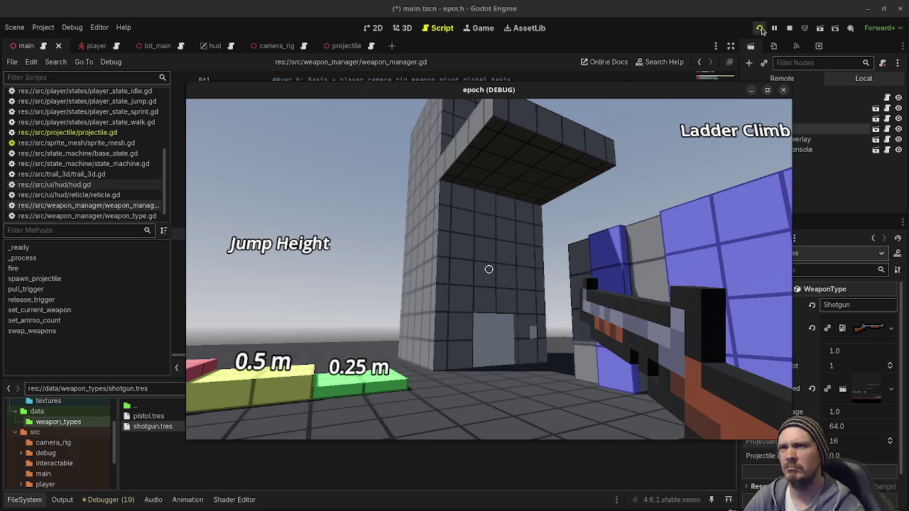
Step: Relaunch the epoch game and fire ten shotgun blasts at the tower wall to watch the wider spread
{"action": "left_click", "coordinate": [762, 29]}
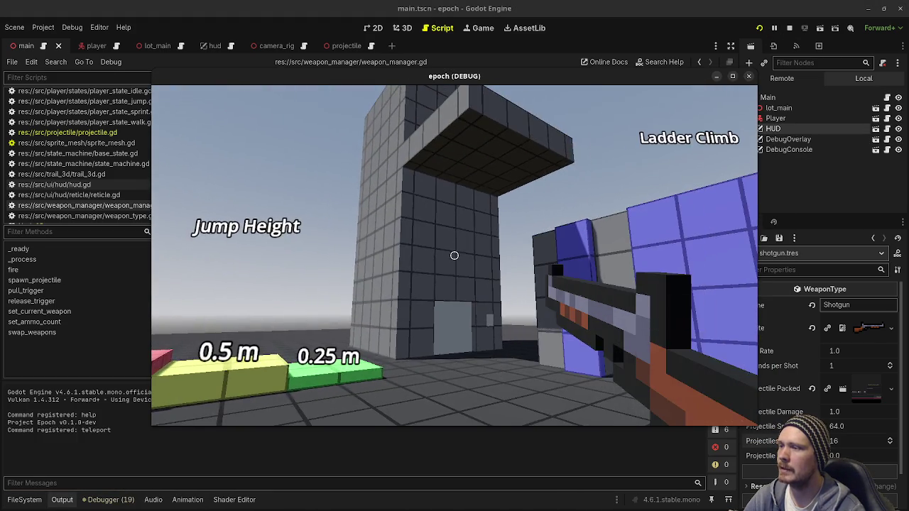
{"action": "left_click", "coordinate": [454, 255]}
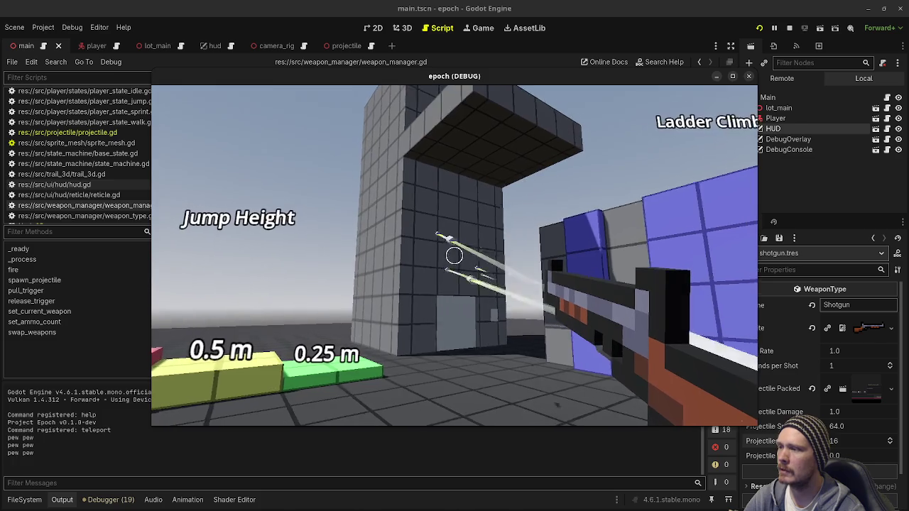
{"action": "left_click", "coordinate": [455, 255]}
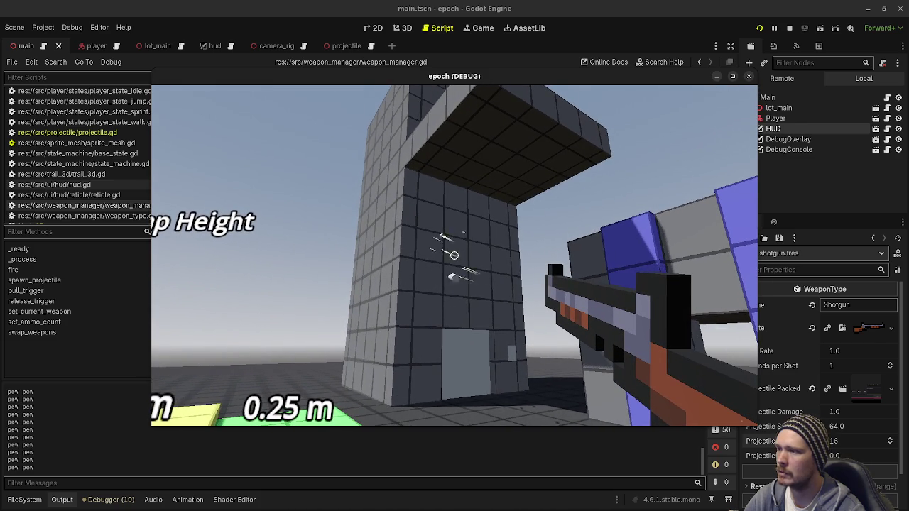
{"action": "left_click", "coordinate": [455, 255]}
{"action": "left_click", "coordinate": [455, 255]}
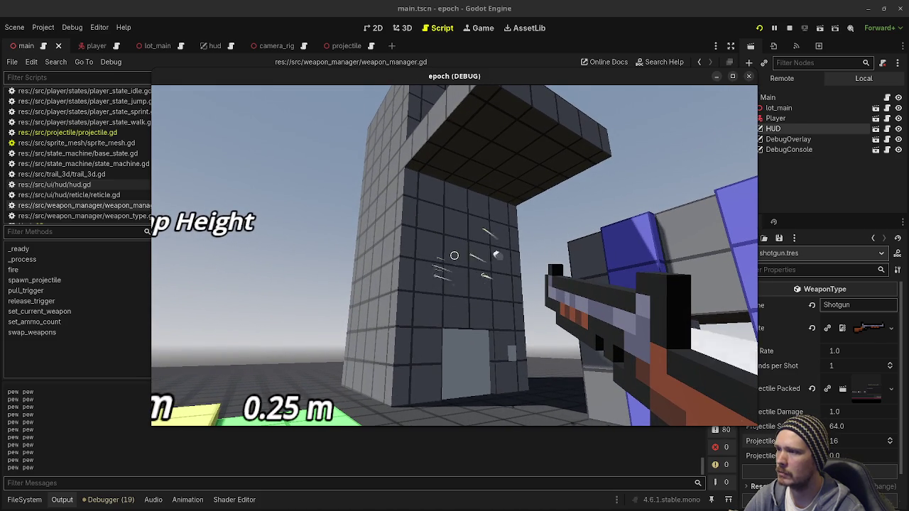
{"action": "left_click", "coordinate": [455, 255]}
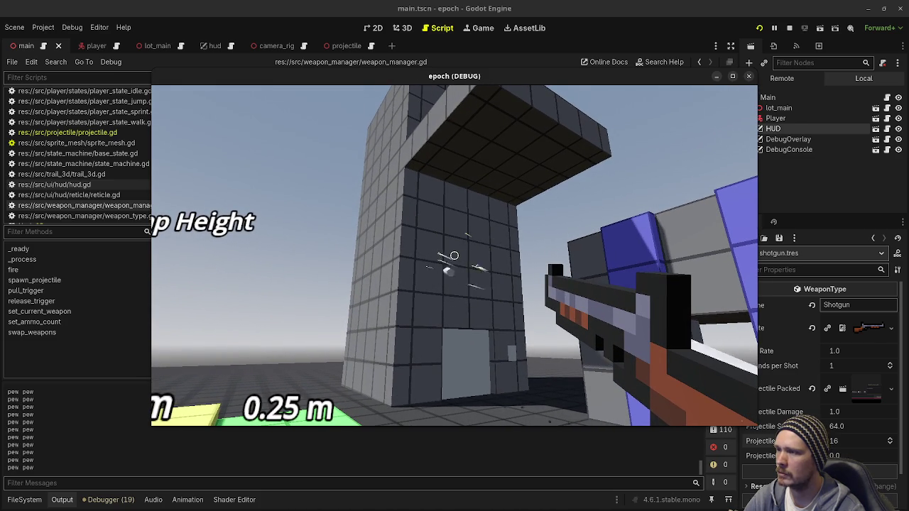
{"action": "left_click", "coordinate": [455, 255]}
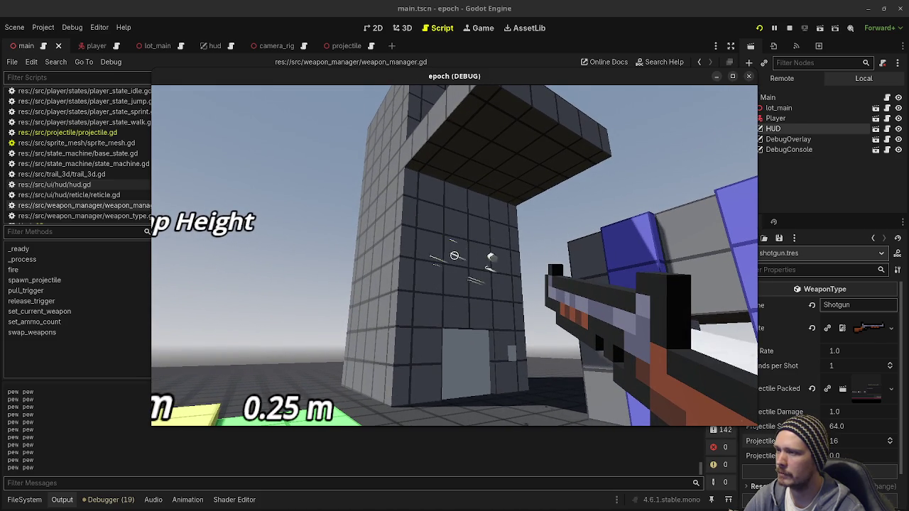
{"action": "left_click", "coordinate": [455, 255]}
{"action": "left_click", "coordinate": [454, 255]}
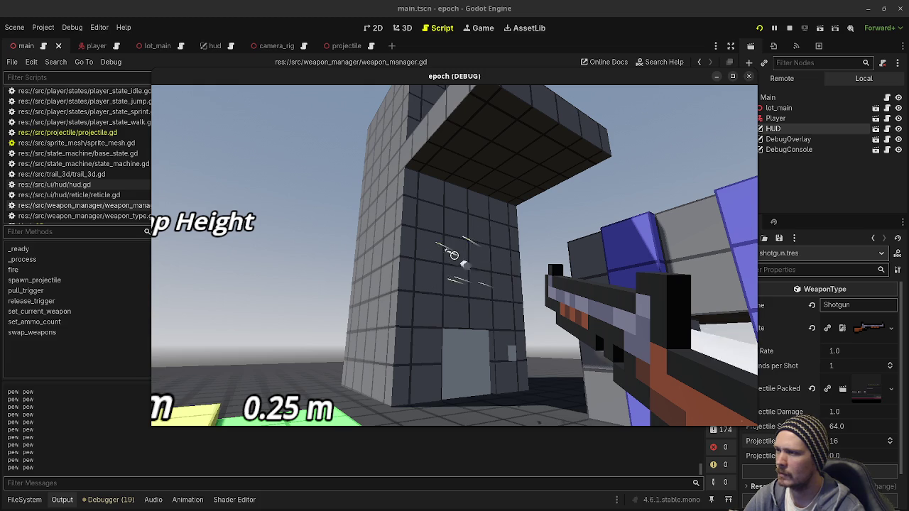
{"action": "left_click", "coordinate": [455, 255]}
{"action": "left_click", "coordinate": [454, 255]}
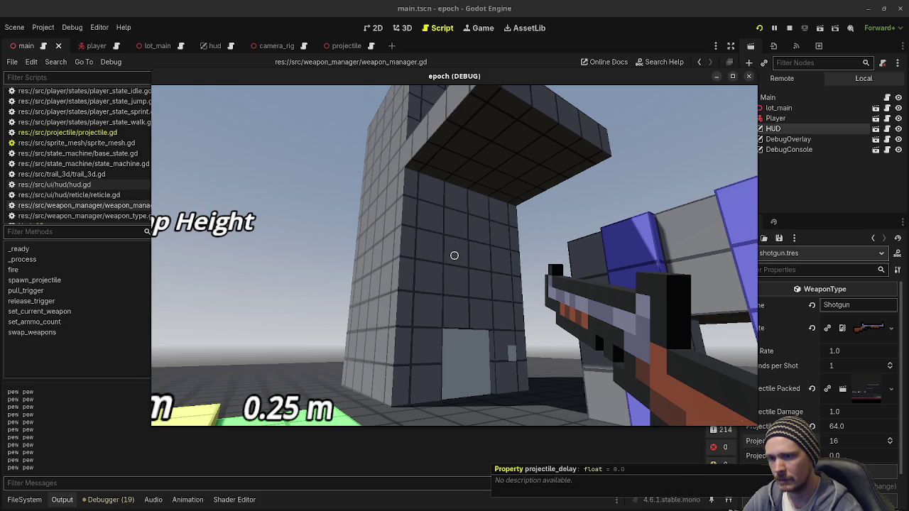
Step: Fire more blasts, swap weapons and back to the shotgun, fire once more, then stop the debug run
{"action": "left_click", "coordinate": [454, 255]}
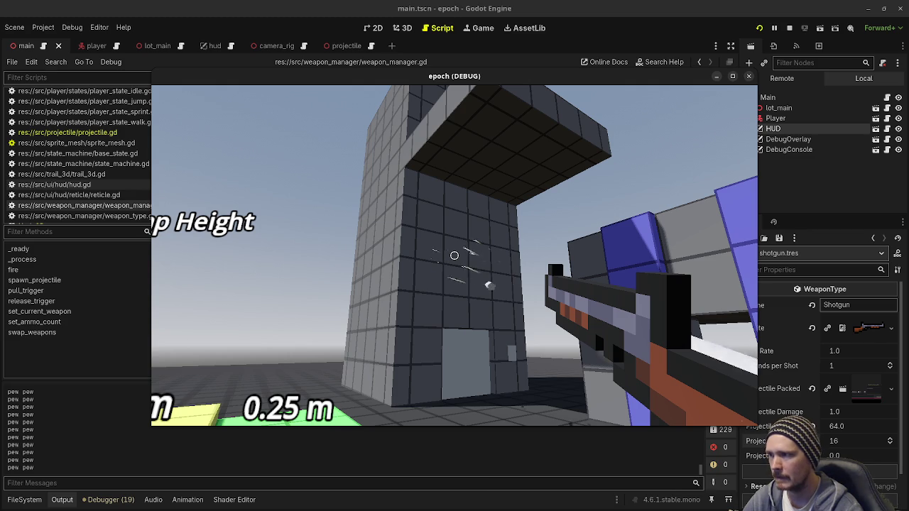
{"action": "left_click", "coordinate": [454, 255]}
{"action": "left_click", "coordinate": [455, 254]}
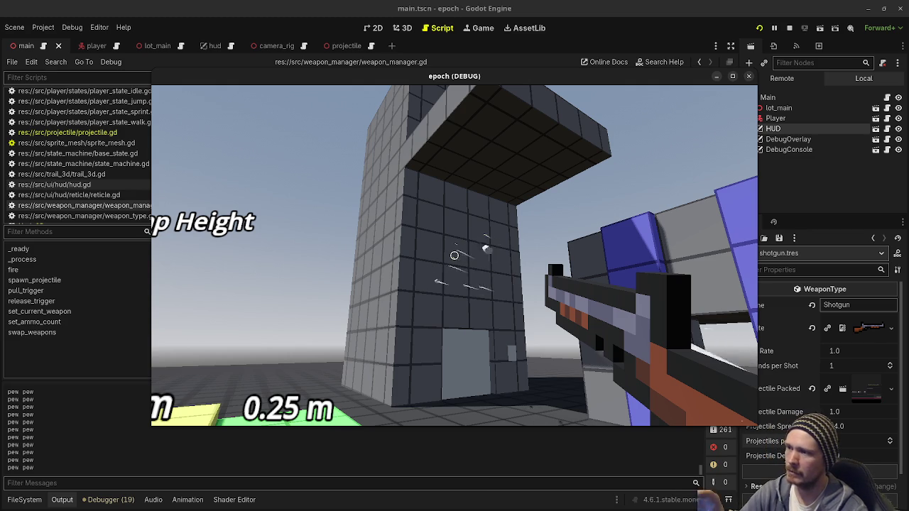
{"action": "left_click", "coordinate": [455, 255]}
{"action": "left_click", "coordinate": [455, 255]}
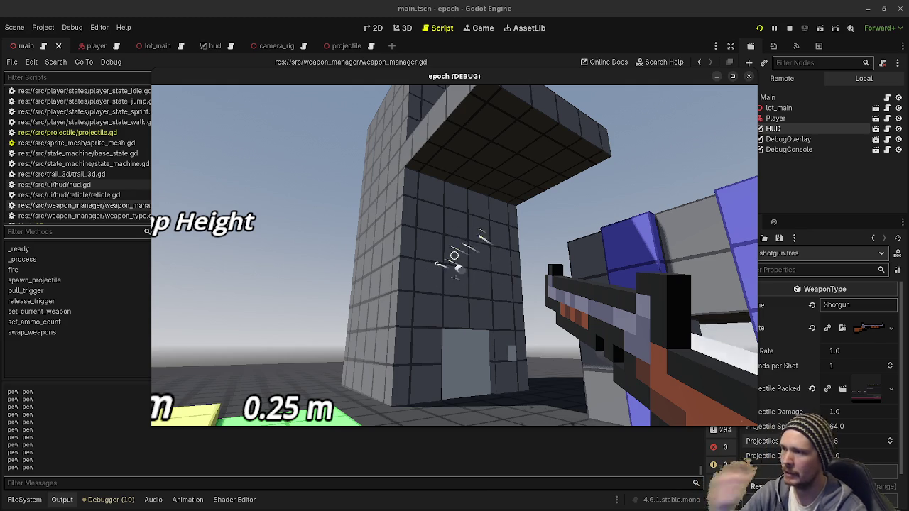
{"action": "left_click", "coordinate": [454, 255]}
{"action": "scroll", "coordinate": [454, 255], "scroll_direction": "down", "scroll_amount": 1}
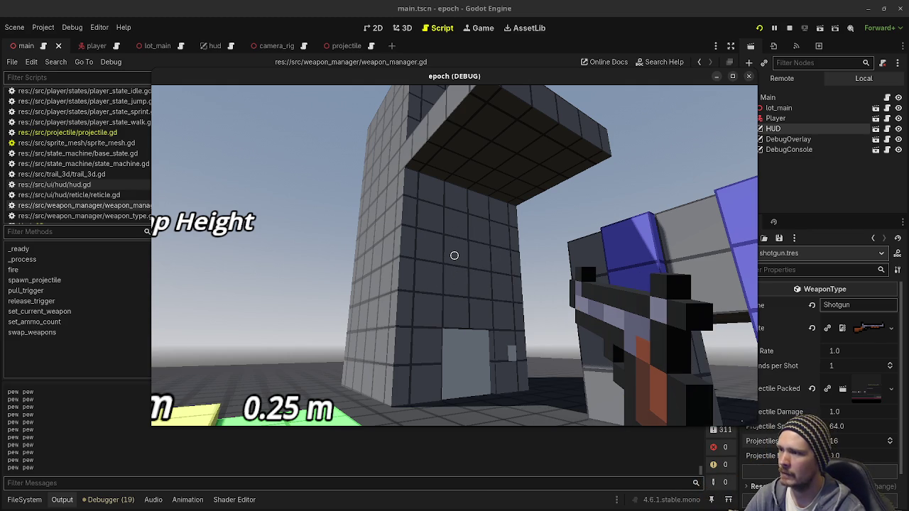
{"action": "scroll", "coordinate": [454, 256], "scroll_direction": "down", "scroll_amount": 1}
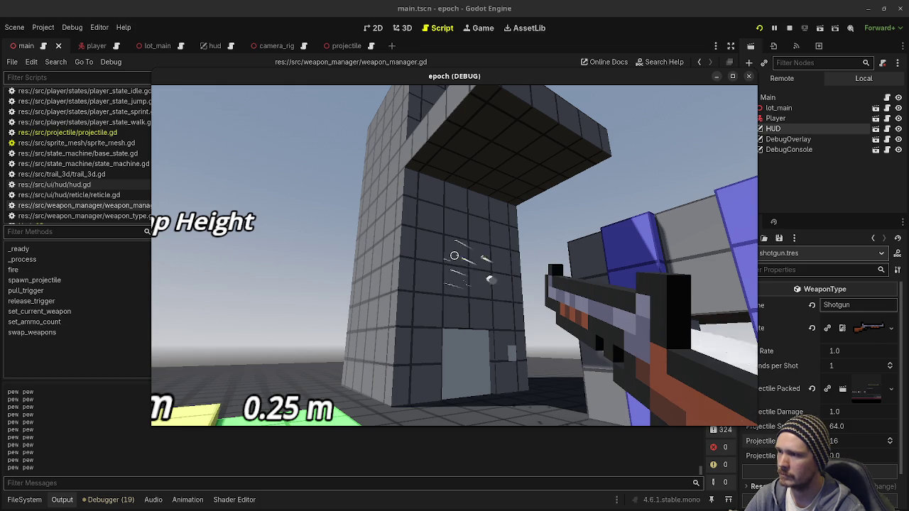
{"action": "left_click", "coordinate": [454, 255]}
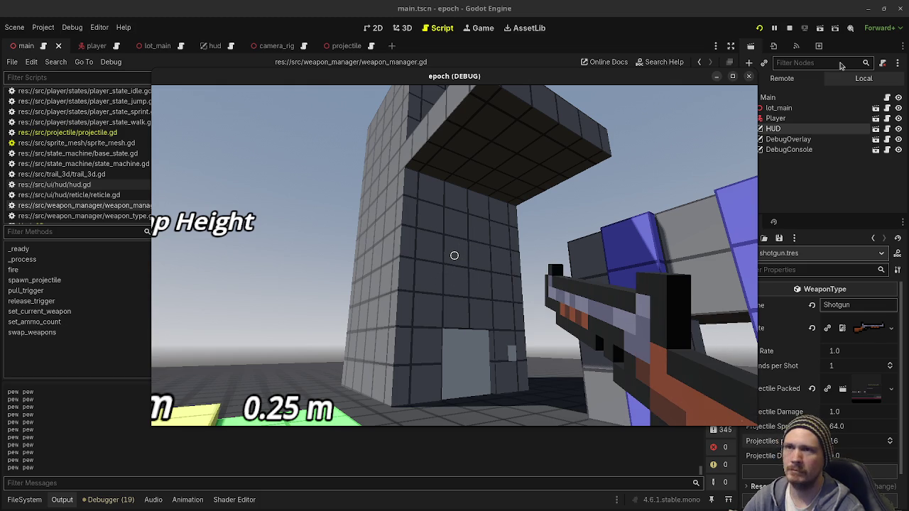
{"action": "left_click", "coordinate": [789, 30]}
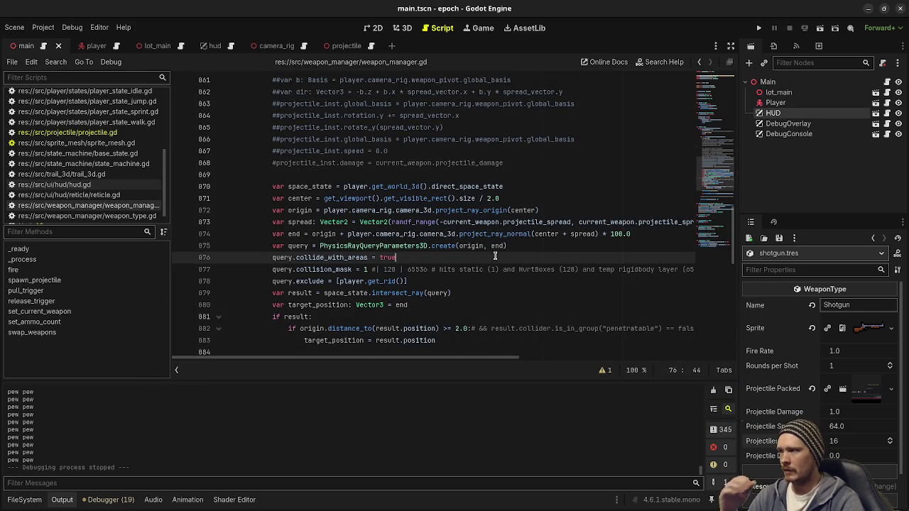
Step: Add the line 'if current_weapon.projectile_delay > 0.0:' above the await in weapon_manager.gd
{"action": "scroll", "coordinate": [494, 250], "scroll_direction": "up", "scroll_amount": 6}
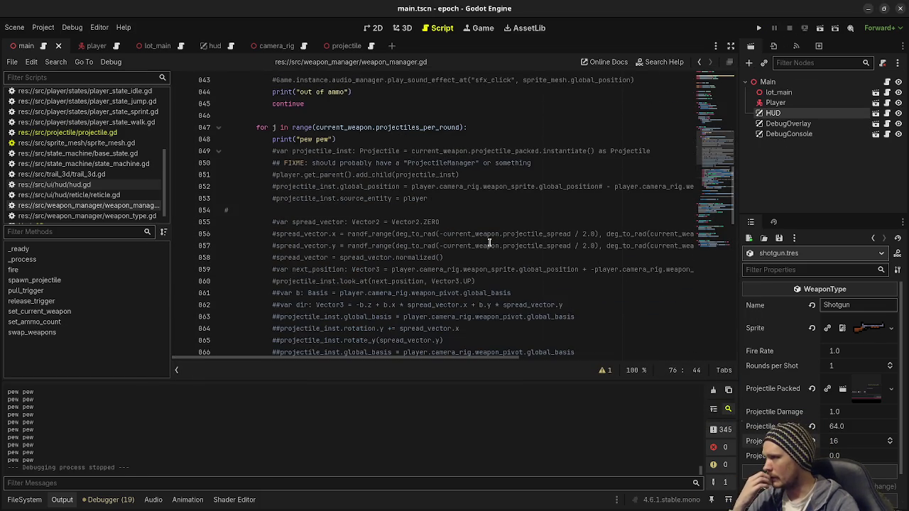
{"action": "scroll", "coordinate": [489, 242], "scroll_direction": "down", "scroll_amount": 8}
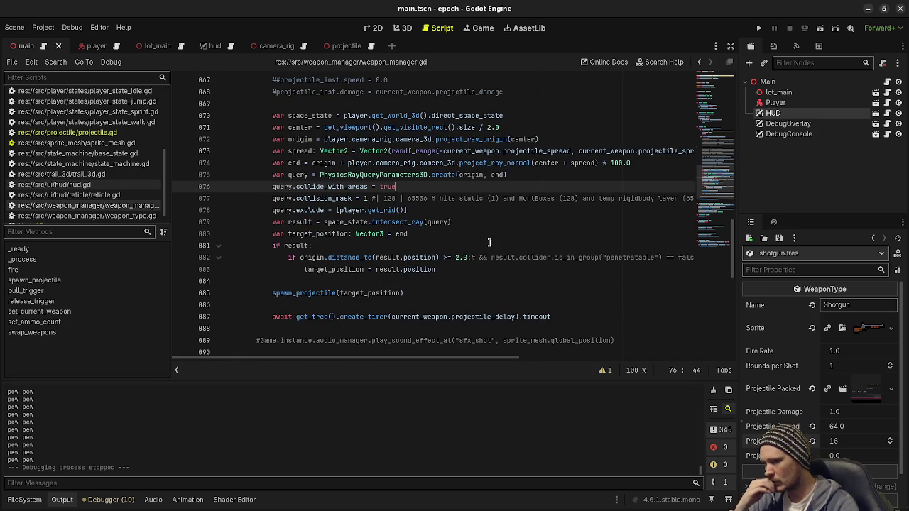
{"action": "left_click", "coordinate": [439, 309]}
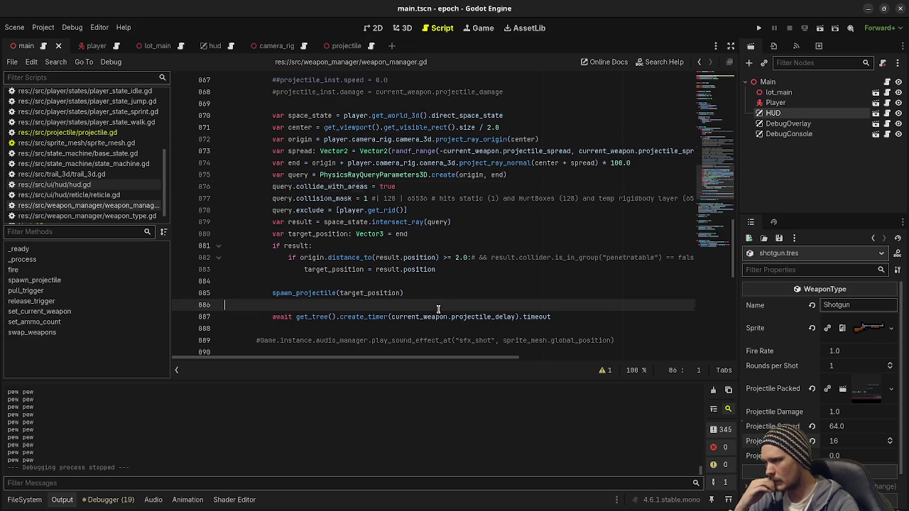
{"action": "scroll", "coordinate": [479, 284], "scroll_direction": "up", "scroll_amount": 7}
{"action": "scroll", "coordinate": [480, 284], "scroll_direction": "down", "scroll_amount": 7}
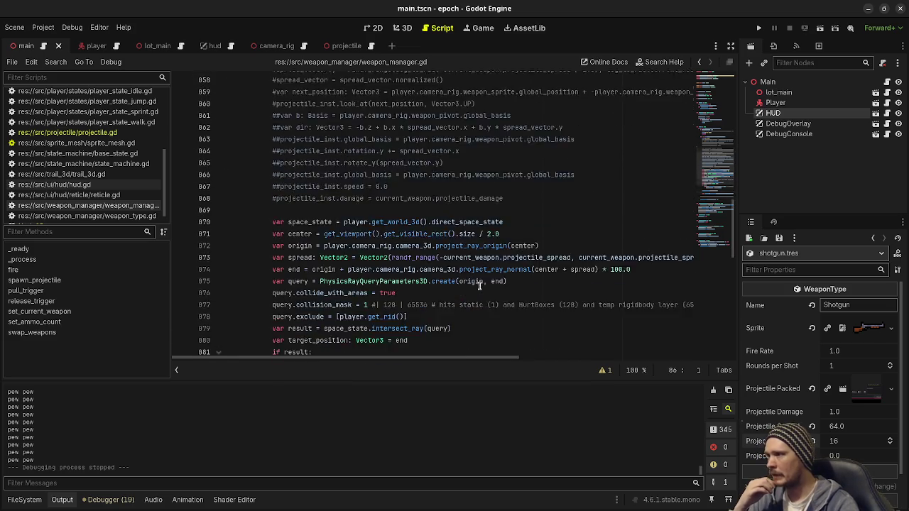
{"action": "key", "text": "Return"}
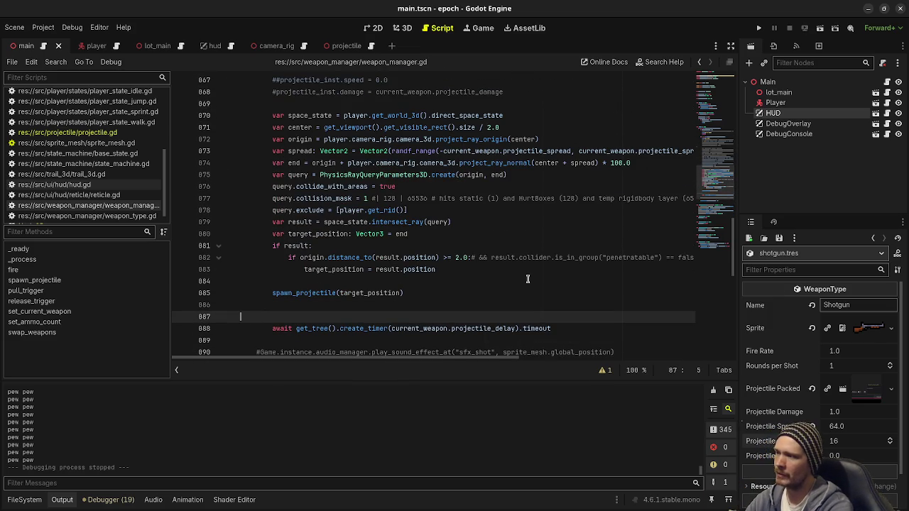
{"action": "type", "text": "if "}
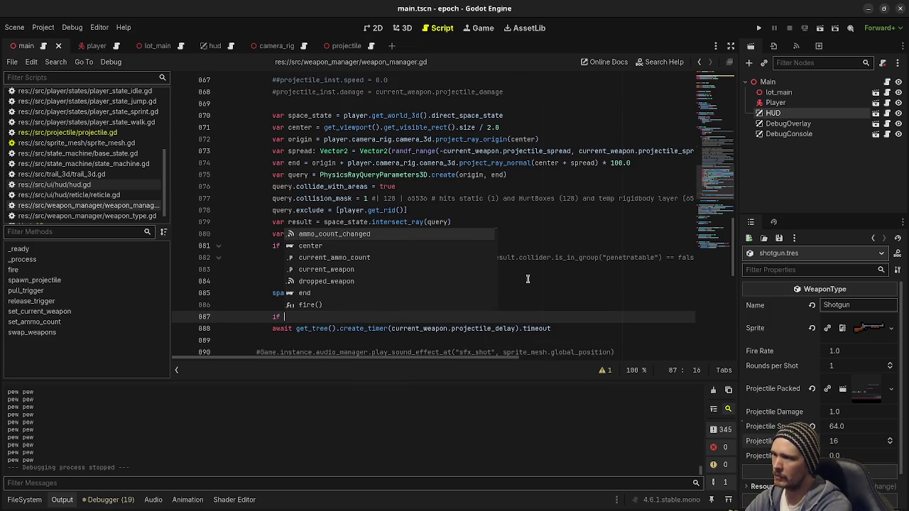
{"action": "type", "text": "current_weapon"}
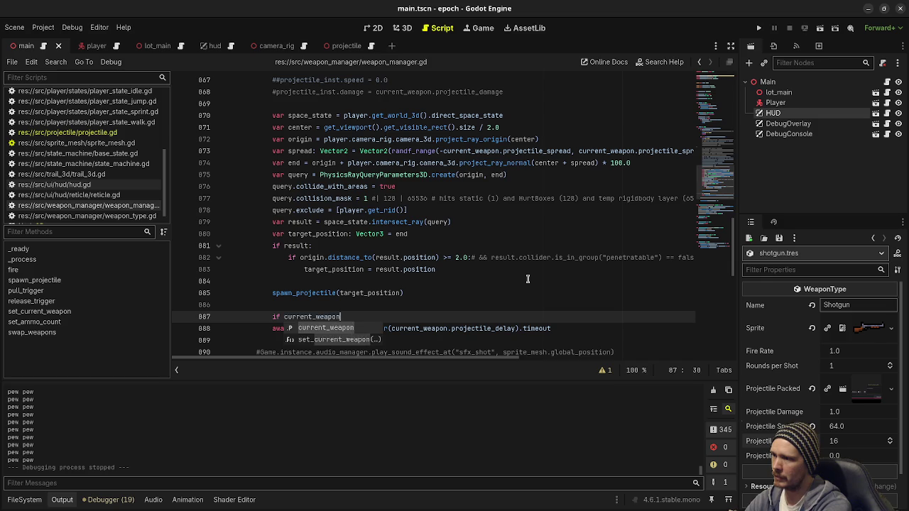
{"action": "type", "text": ".projectil"}
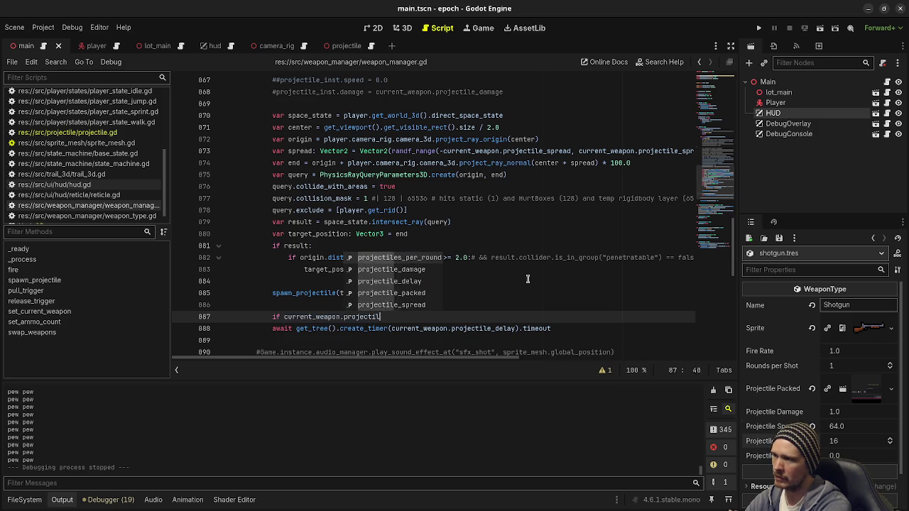
{"action": "type", "text": "e_delay "}
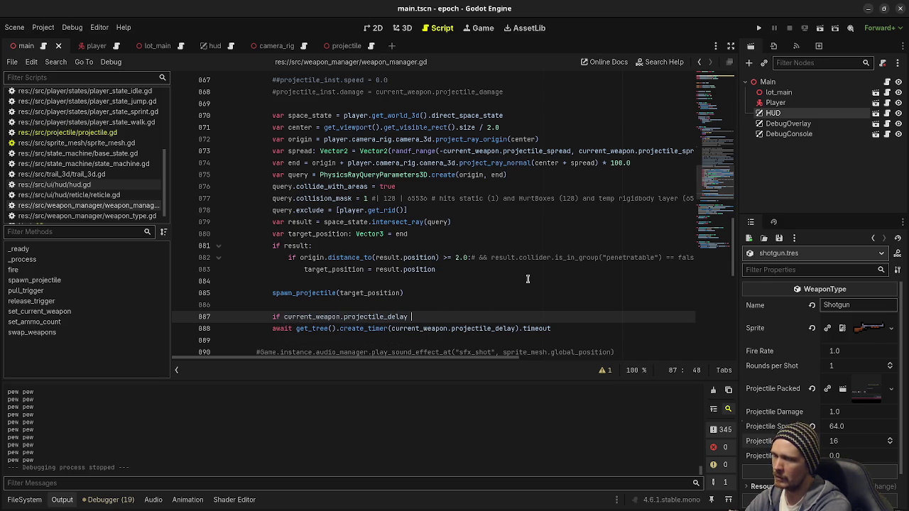
{"action": "type", "text": "> 0.0:"}
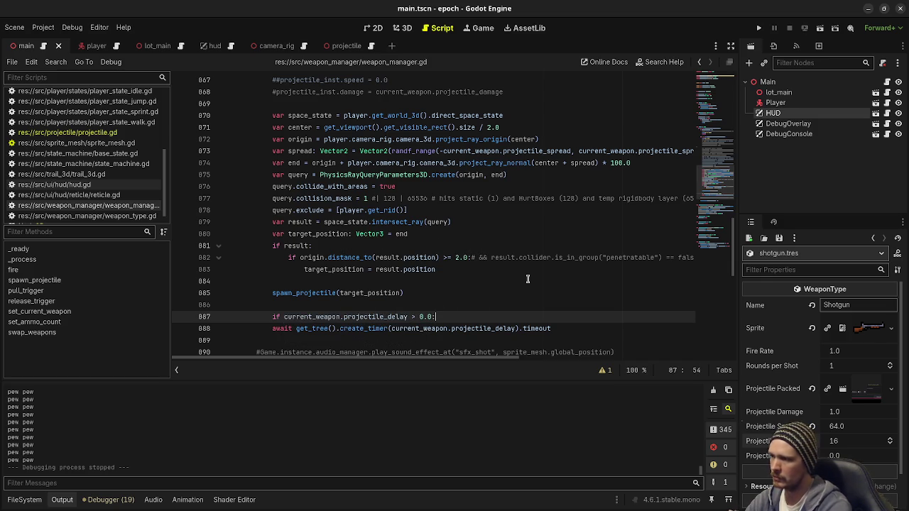
Step: Indent the await line under the new if, save the script, and rerun the project
{"action": "left_click", "coordinate": [268, 327]}
{"action": "key", "text": "Tab"}
{"action": "key", "text": "ctrl+s"}
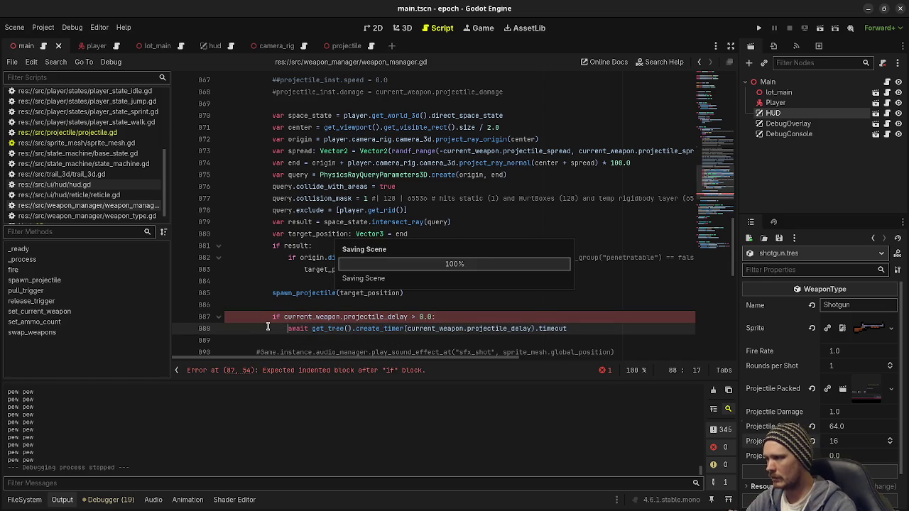
{"action": "key", "text": "F5"}
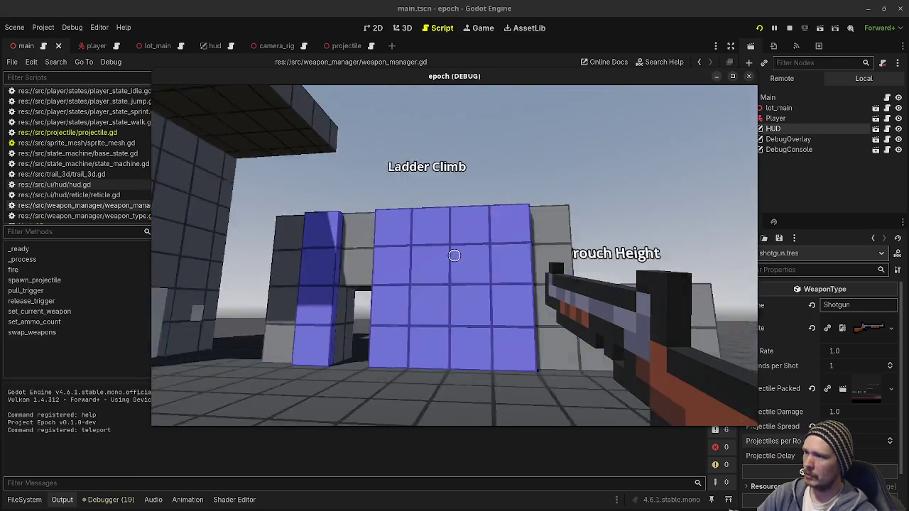
Step: Fire the shotgun at the tower, minimize and restore the game window, fire more blasts, then stop the game
{"action": "left_click", "coordinate": [454, 256]}
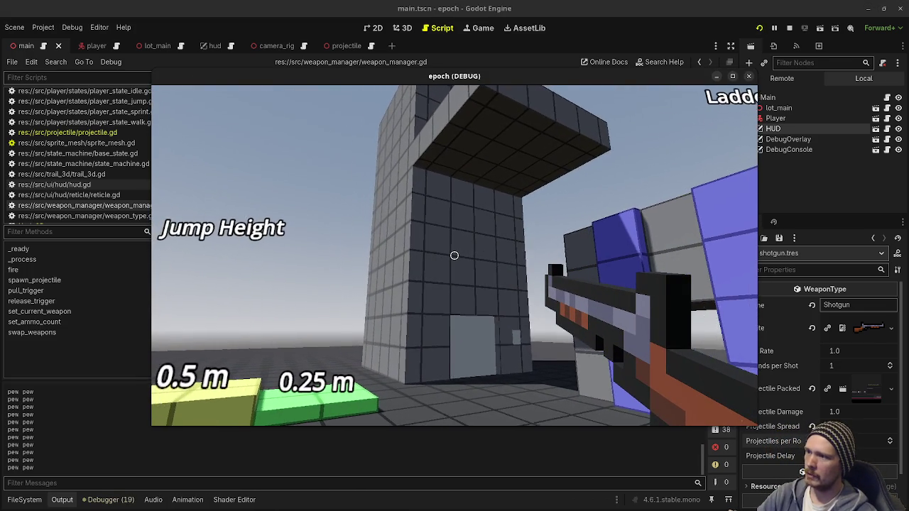
{"action": "left_click", "coordinate": [454, 256]}
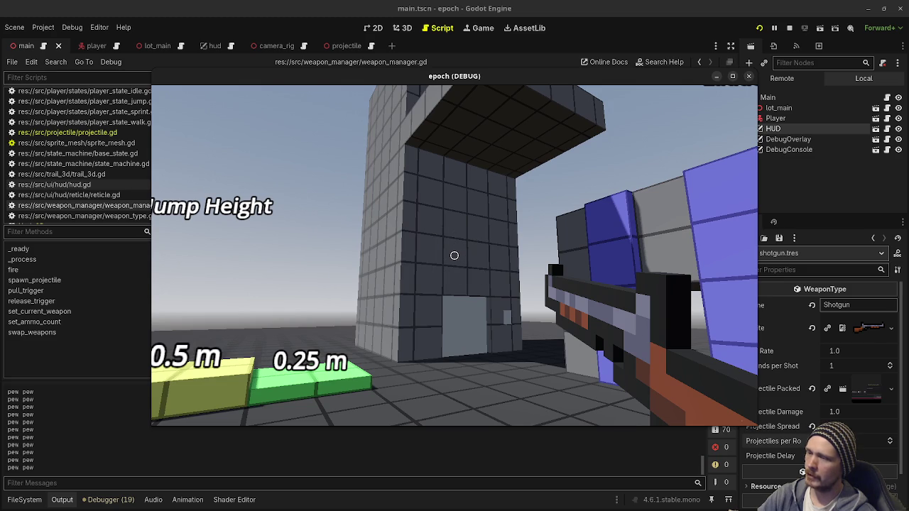
{"action": "left_click", "coordinate": [455, 256]}
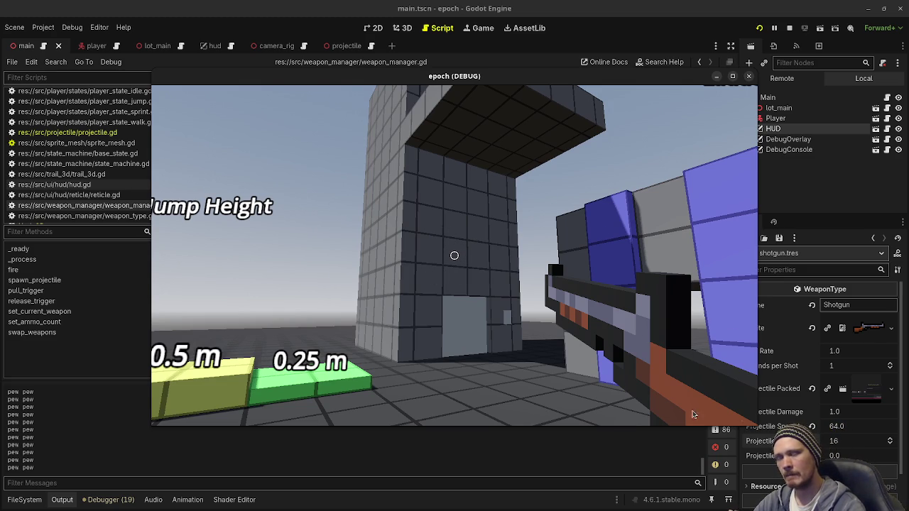
{"action": "key", "text": "super+Down"}
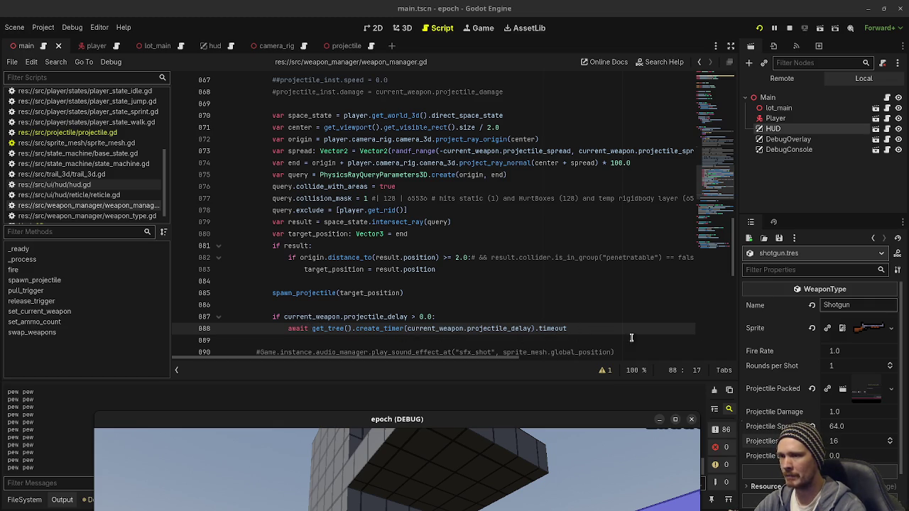
{"action": "mouse_move", "coordinate": [525, 419]}
{"action": "left_mouse_down"}
{"action": "mouse_move", "coordinate": [554, 381]}
{"action": "mouse_move", "coordinate": [557, 106]}
{"action": "left_mouse_up"}
{"action": "left_click", "coordinate": [427, 285]}
{"action": "left_click", "coordinate": [428, 286]}
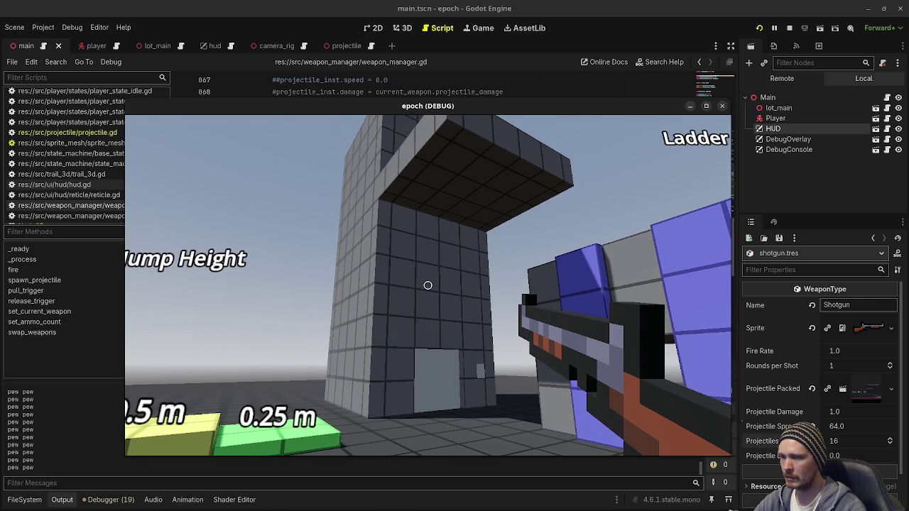
{"action": "left_click", "coordinate": [427, 286]}
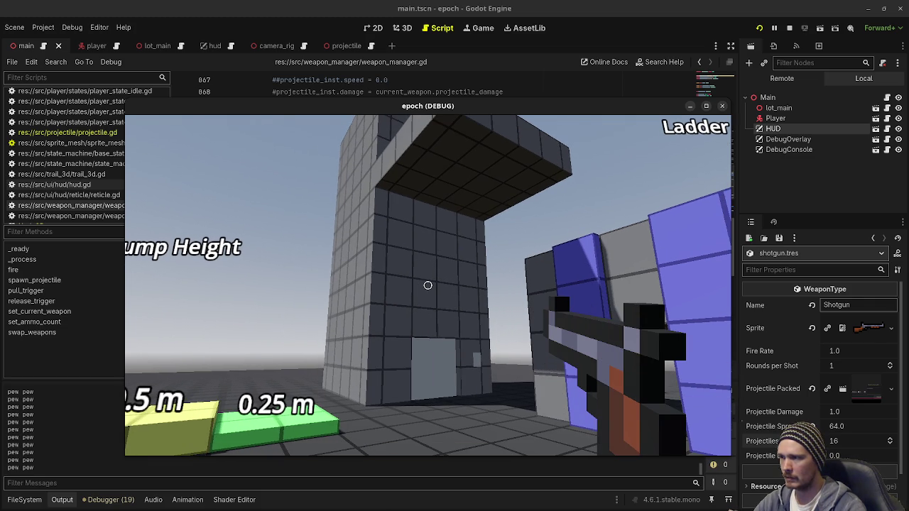
{"action": "scroll", "coordinate": [428, 286], "scroll_direction": "down", "scroll_amount": 1}
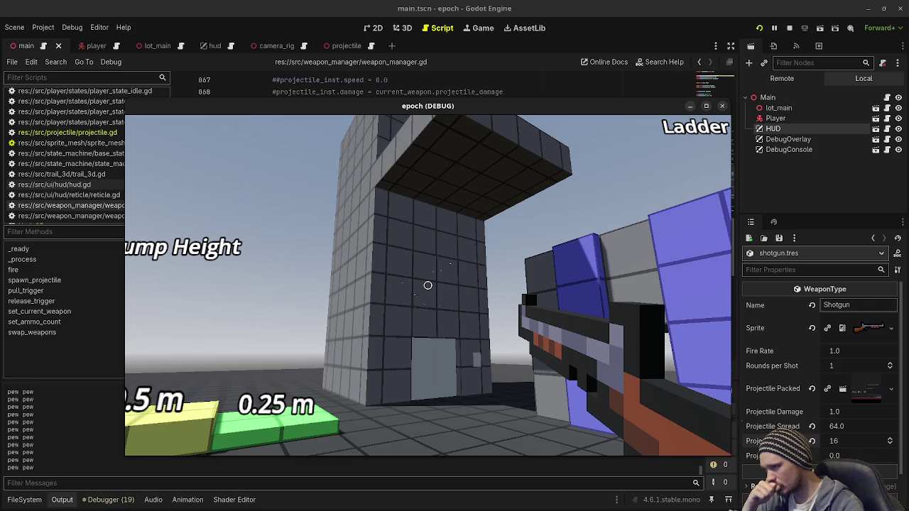
{"action": "left_click", "coordinate": [789, 28]}
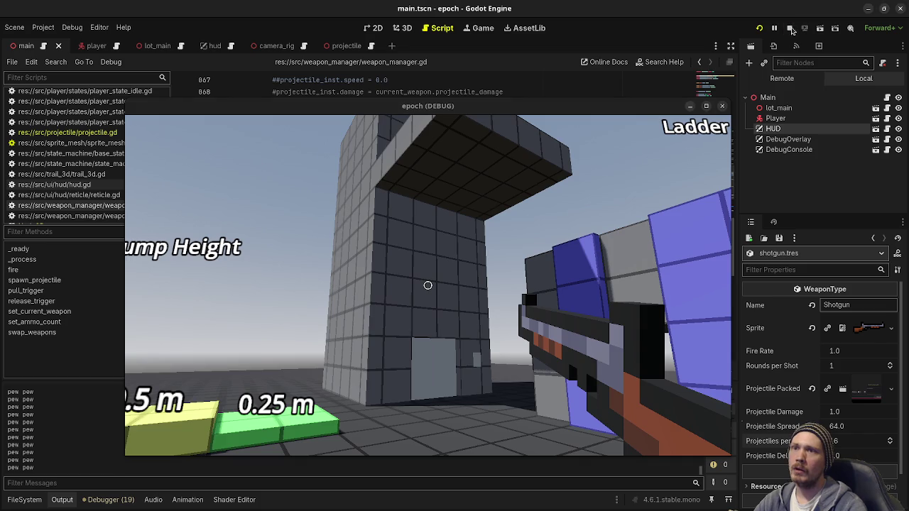
Step: Insert a blank line after spawn_projectile at line 102 of weapon_manager.gd and save
{"action": "scroll", "coordinate": [449, 319], "scroll_direction": "down", "scroll_amount": 4}
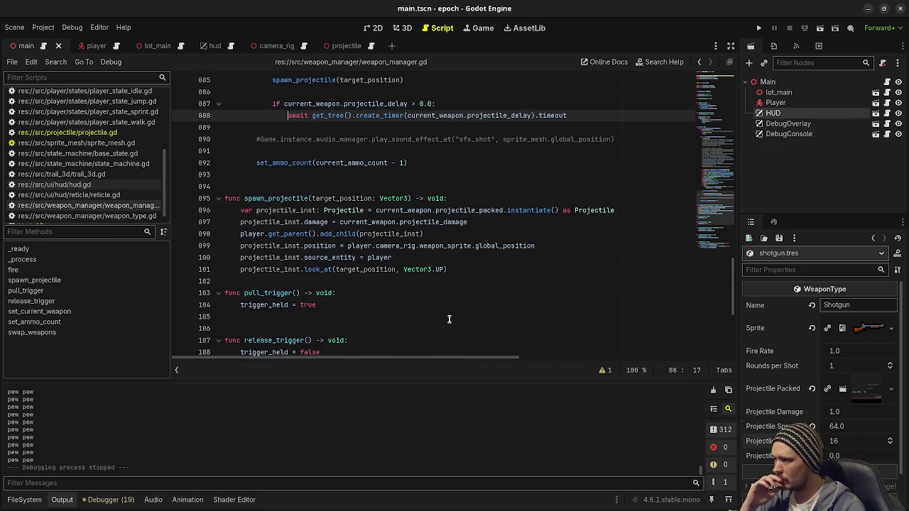
{"action": "left_click", "coordinate": [332, 283]}
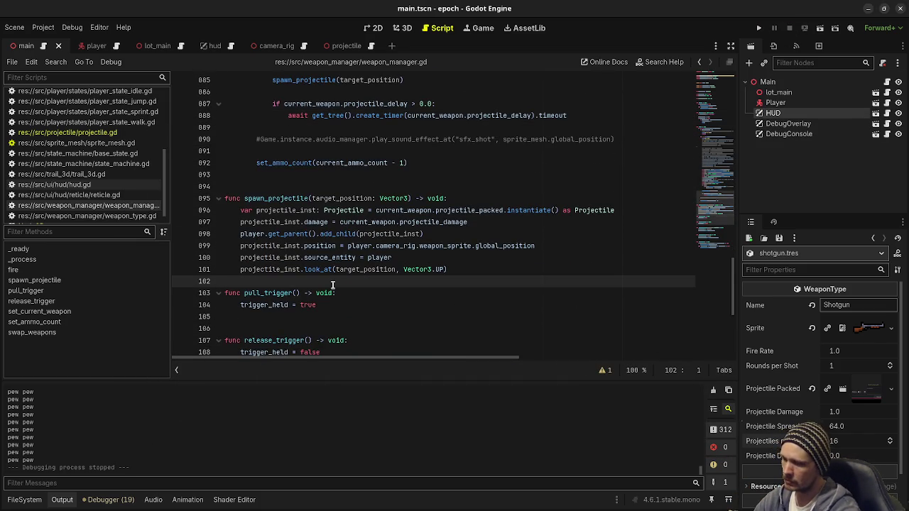
{"action": "key", "text": "Return"}
{"action": "key", "text": "ctrl+s"}
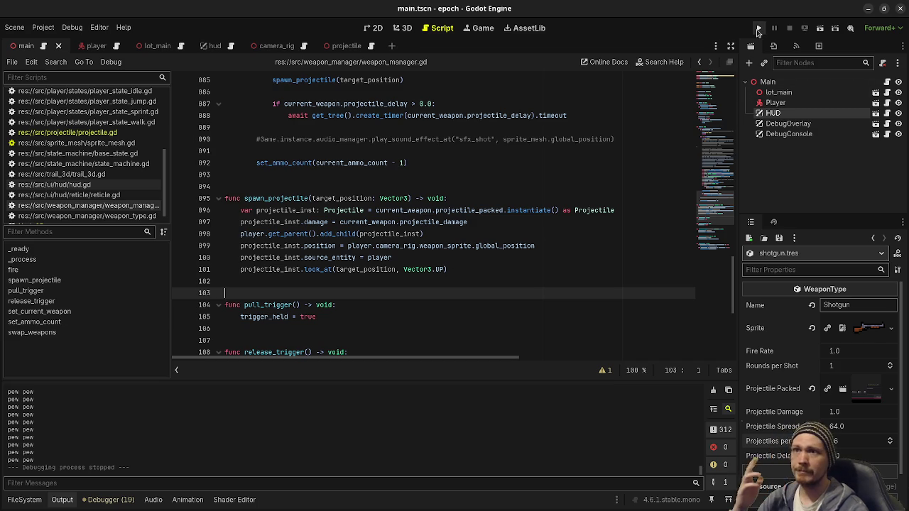
Step: Run the project, fire a few shots at the tower, then switch to the shotgun and blast the wall
{"action": "left_click", "coordinate": [759, 30]}
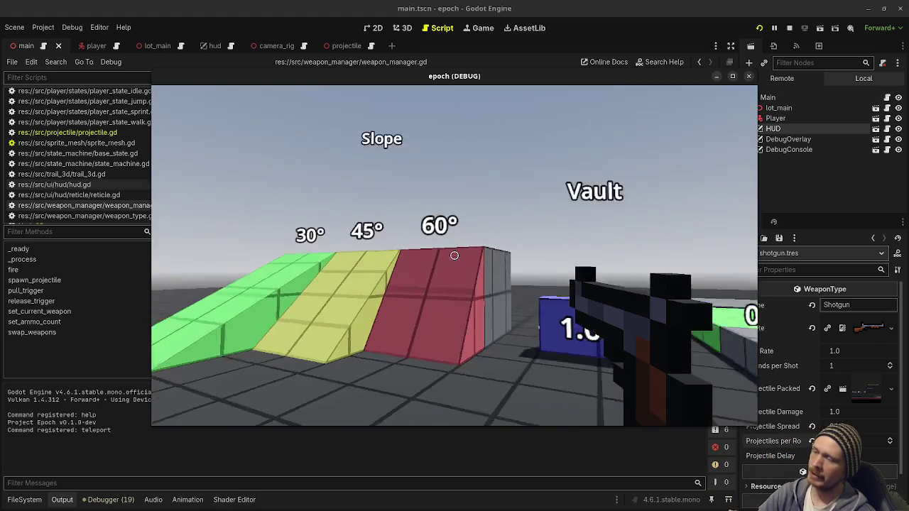
{"action": "left_click", "coordinate": [454, 255]}
{"action": "left_click", "coordinate": [455, 255]}
{"action": "left_click", "coordinate": [454, 255]}
{"action": "key", "text": "2"}
{"action": "key", "text": "w"}
{"action": "left_click", "coordinate": [455, 256]}
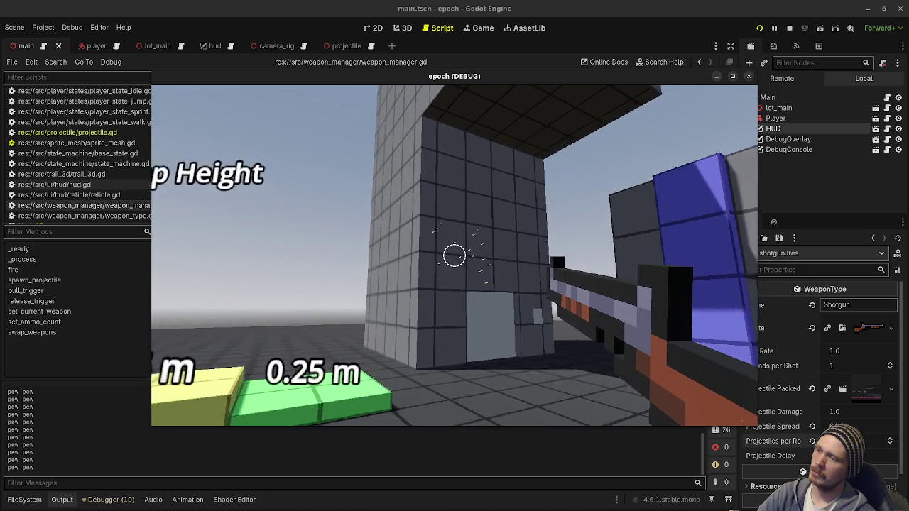
{"action": "left_click", "coordinate": [454, 256]}
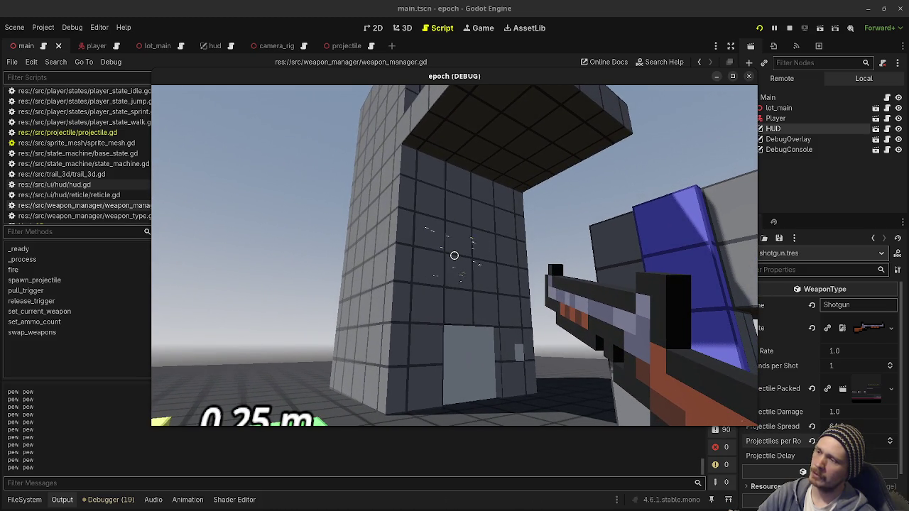
Step: Keep firing shotgun blasts at the Jump Height tower to check the impact spread
{"action": "left_click", "coordinate": [455, 256]}
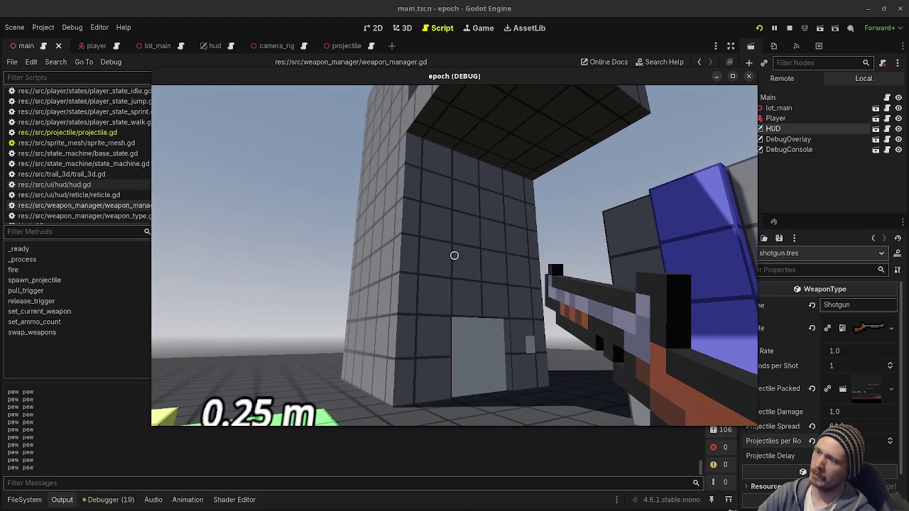
{"action": "left_click", "coordinate": [454, 256]}
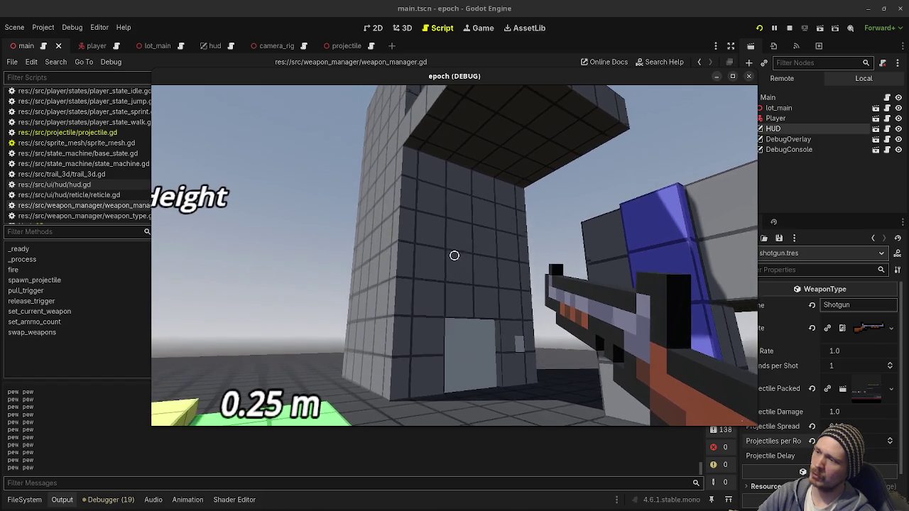
{"action": "left_click", "coordinate": [454, 256]}
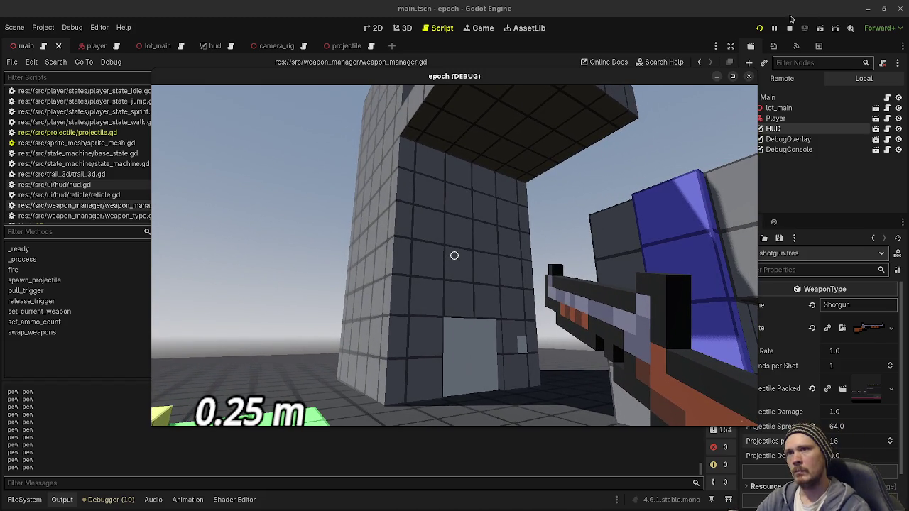
{"action": "left_click", "coordinate": [454, 256]}
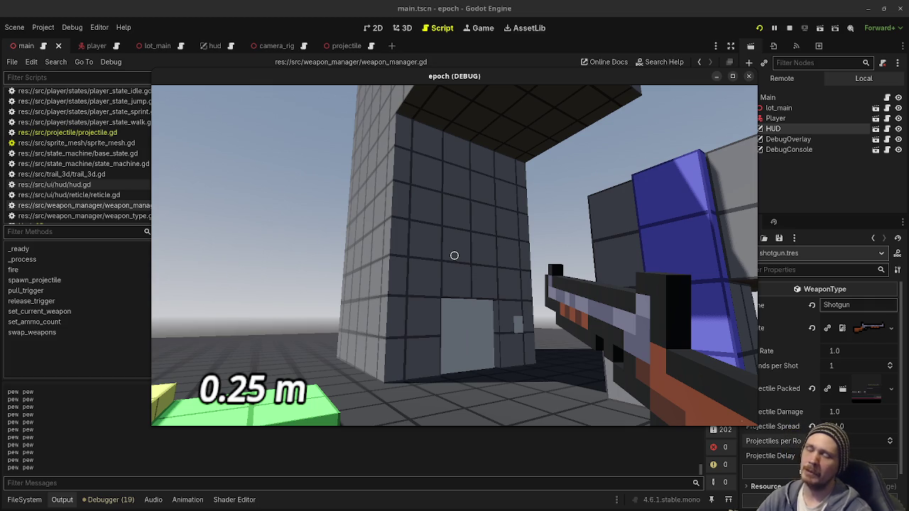
{"action": "left_click", "coordinate": [454, 256]}
{"action": "left_click", "coordinate": [454, 256]}
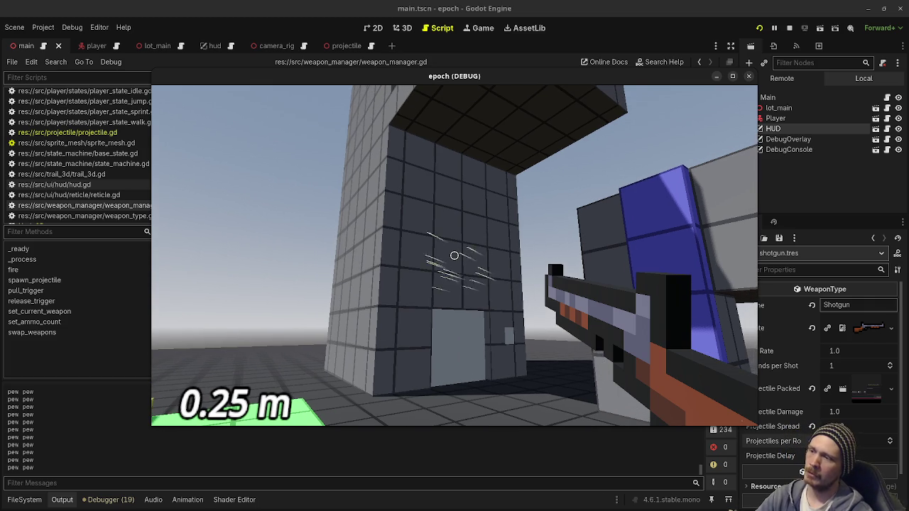
{"action": "left_click", "coordinate": [454, 256]}
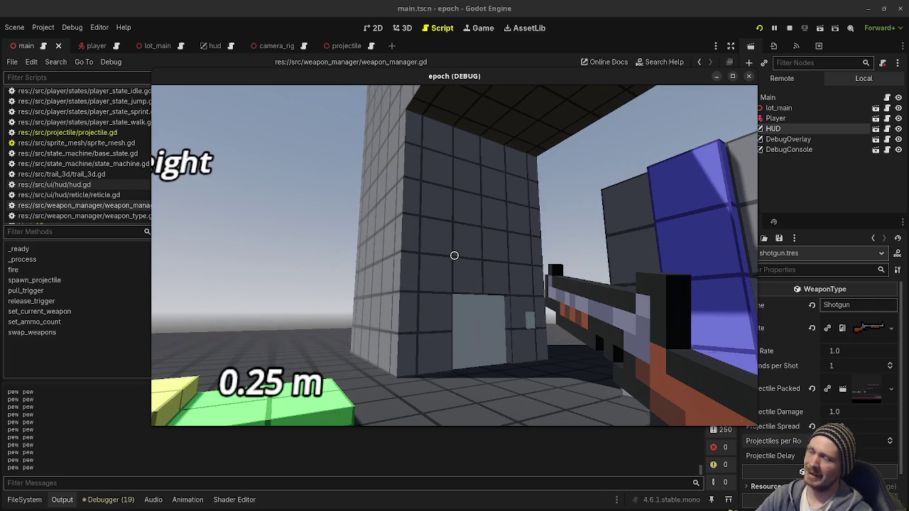
Step: Swap to the pistol and back to the shotgun with Q, fire three more shots, and step back
{"action": "key", "text": "q"}
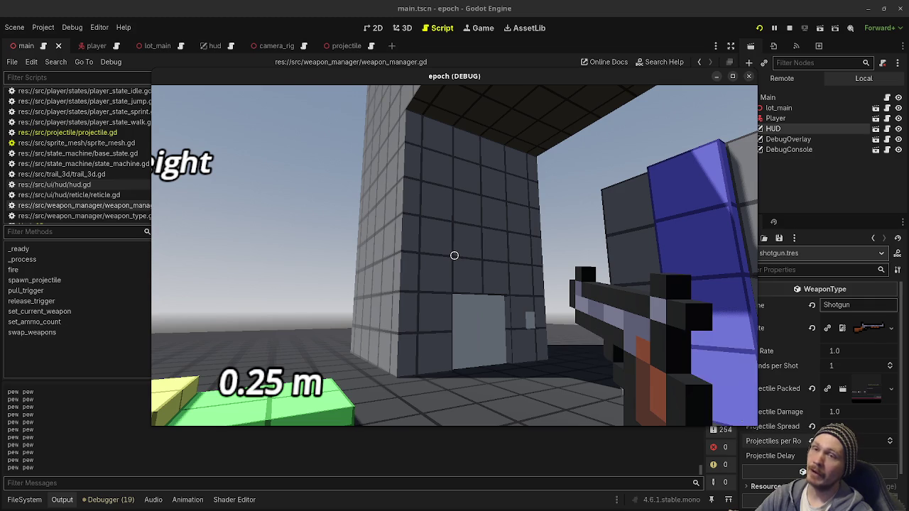
{"action": "key", "text": "q"}
{"action": "left_click", "coordinate": [455, 256]}
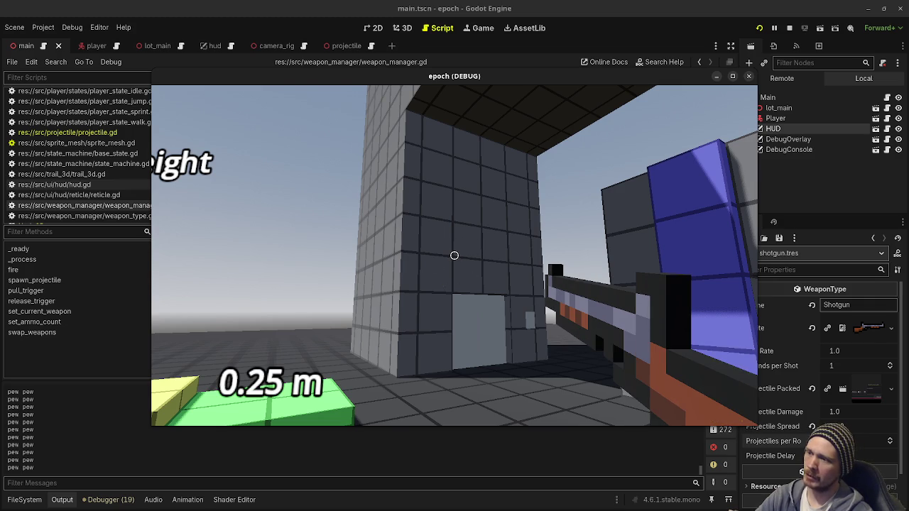
{"action": "left_click", "coordinate": [454, 255]}
{"action": "left_click", "coordinate": [455, 256]}
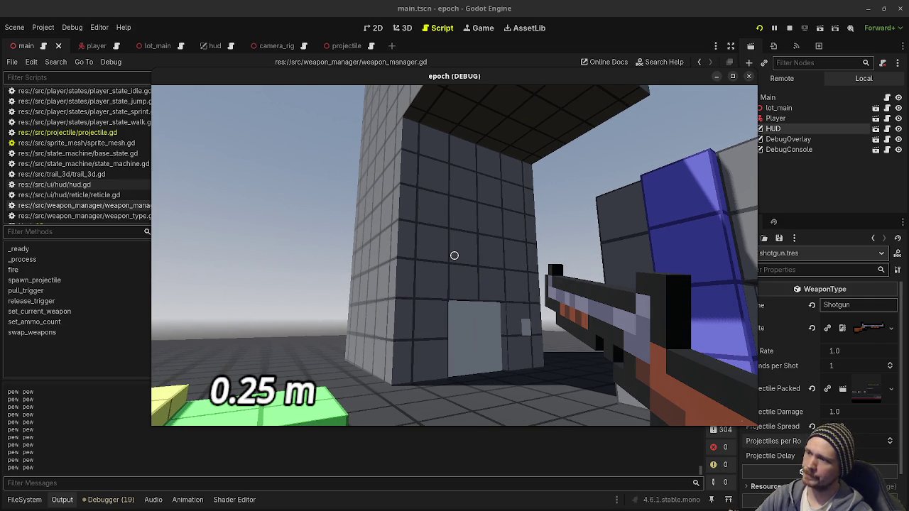
{"action": "key", "text": "q"}
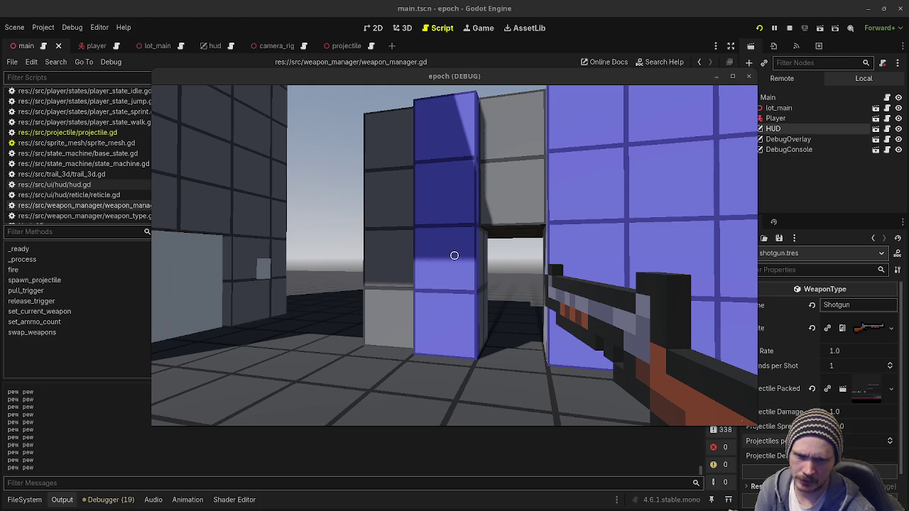
{"action": "left_click", "coordinate": [735, 83]}
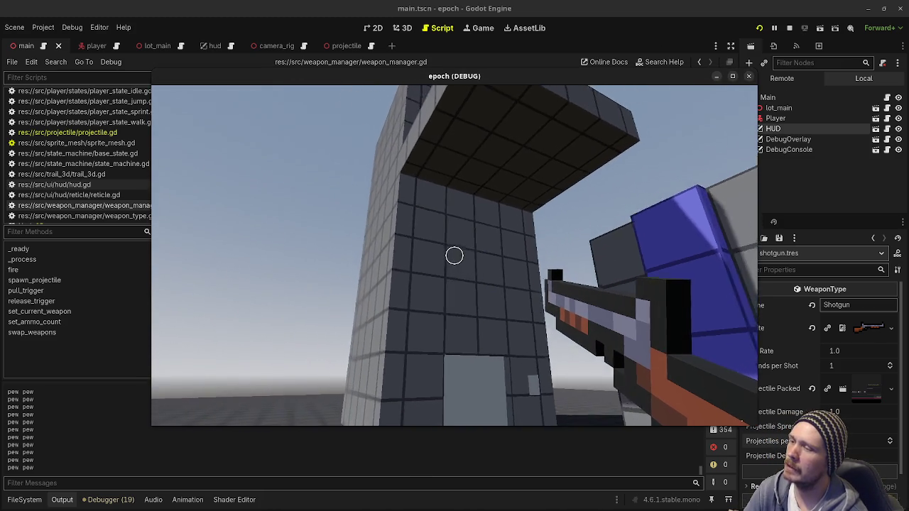
{"action": "key", "text": "s"}
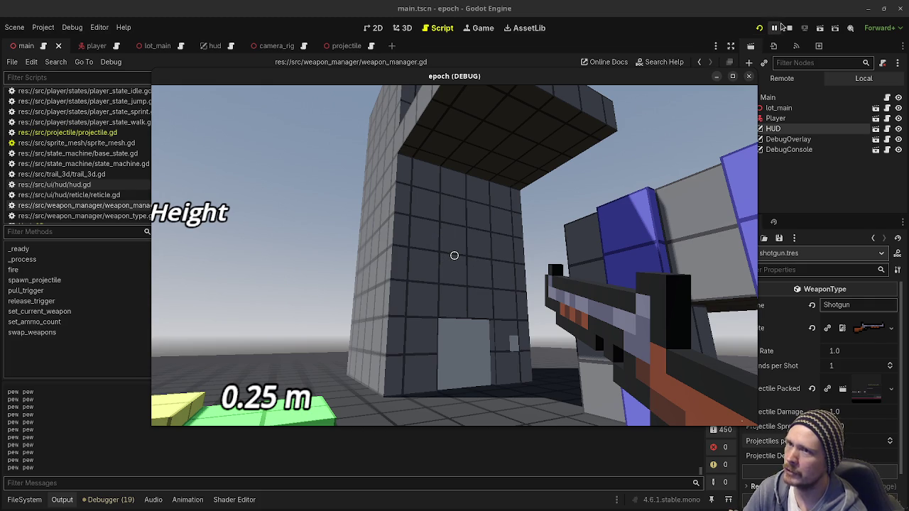
Step: Stop the game and scroll weapon_manager.gd up to the ray-query aiming code near line 870
{"action": "left_click", "coordinate": [789, 28]}
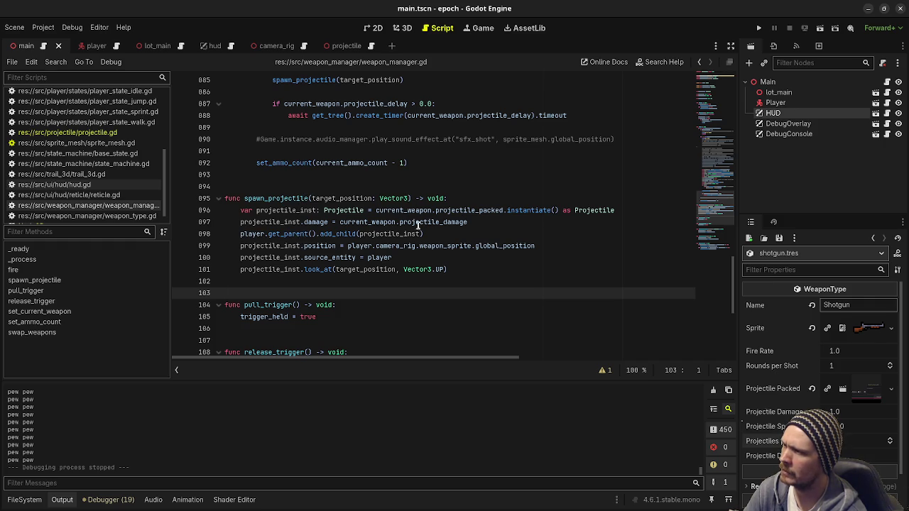
{"action": "mouse_move", "coordinate": [416, 224]}
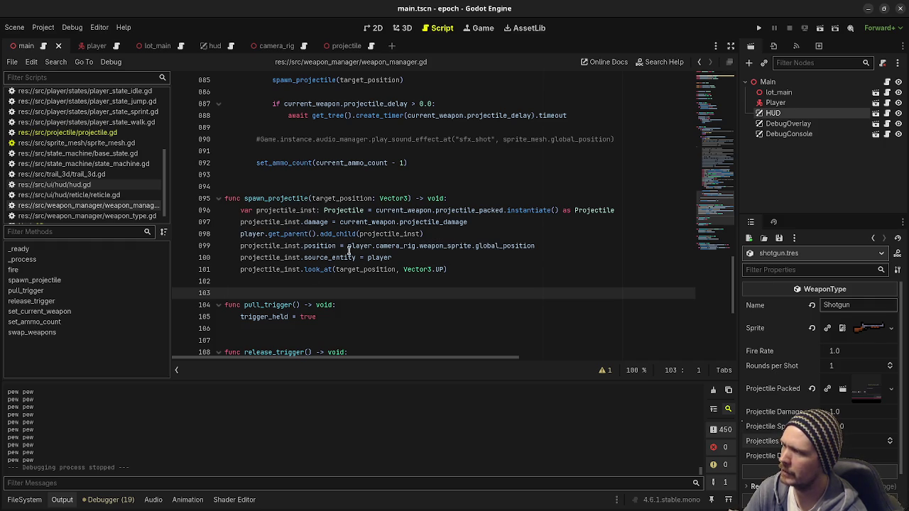
{"action": "scroll", "coordinate": [351, 250], "scroll_direction": "up", "scroll_amount": 5}
{"action": "scroll", "coordinate": [350, 250], "scroll_direction": "up", "scroll_amount": 6}
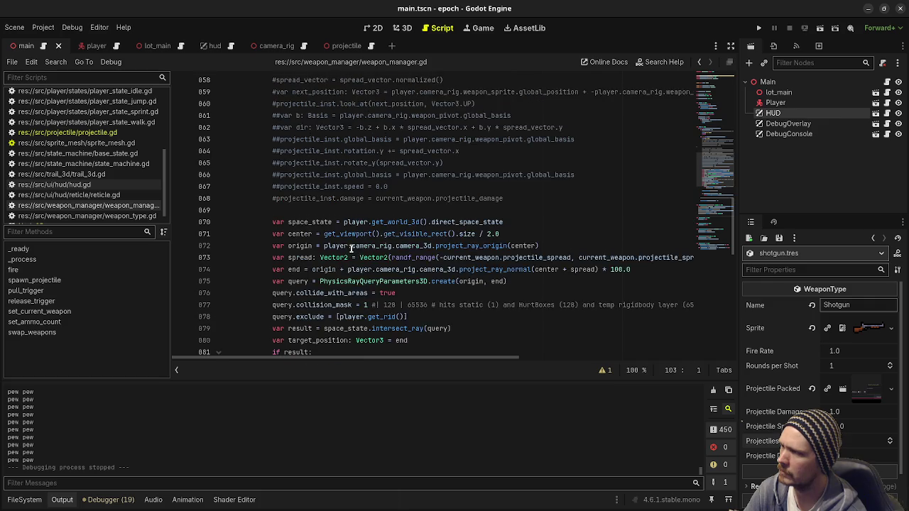
{"action": "scroll", "coordinate": [351, 248], "scroll_direction": "up", "scroll_amount": 3}
{"action": "scroll", "coordinate": [350, 249], "scroll_direction": "down", "scroll_amount": 7}
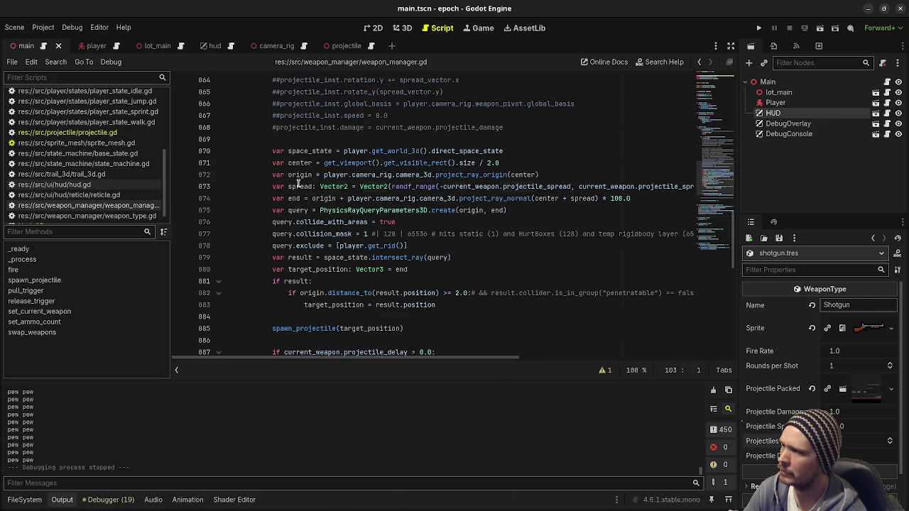
Step: Select the projectile_spread calculation on line 873, then the end and origin variables on lines 874 and 872
{"action": "left_click_drag", "start_coordinate": [297, 186], "coordinate": [443, 186]}
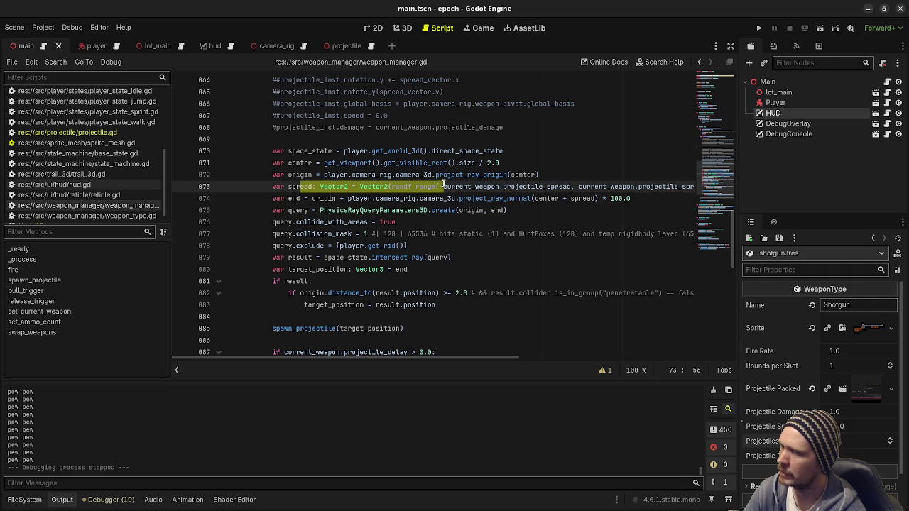
{"action": "left_click_drag", "start_coordinate": [444, 186], "coordinate": [452, 186]}
{"action": "type", "text": "-"}
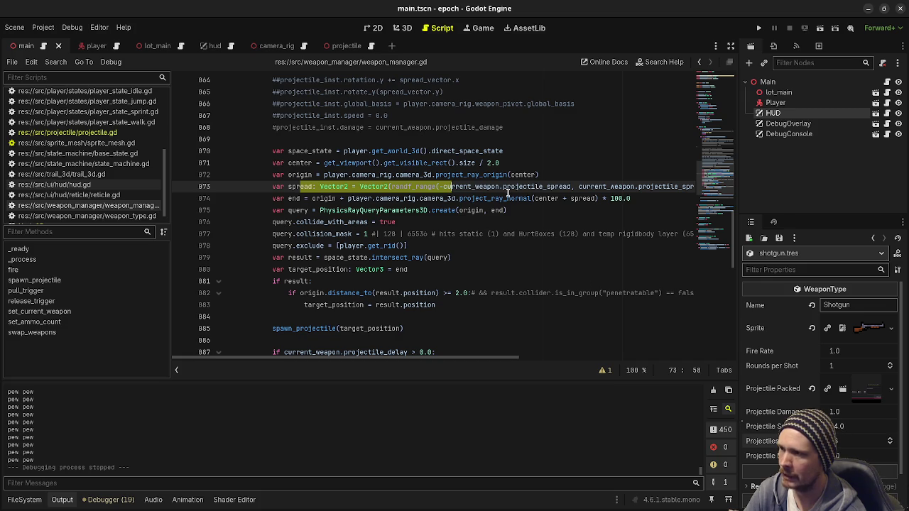
{"action": "mouse_move", "coordinate": [516, 188]}
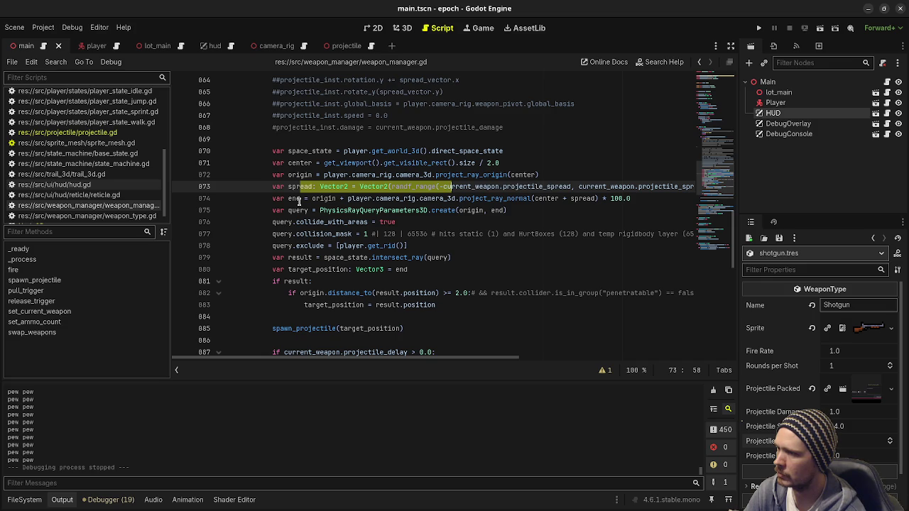
{"action": "double_click", "coordinate": [294, 198]}
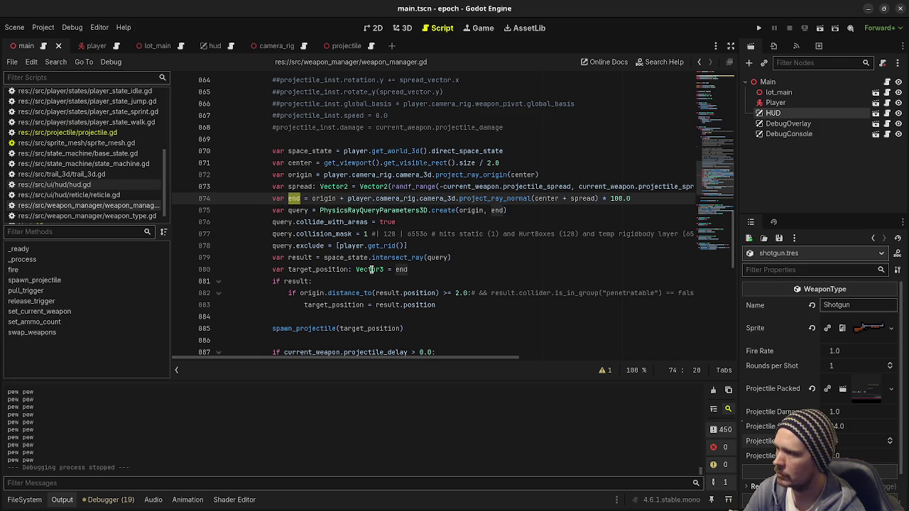
{"action": "mouse_move", "coordinate": [369, 270]}
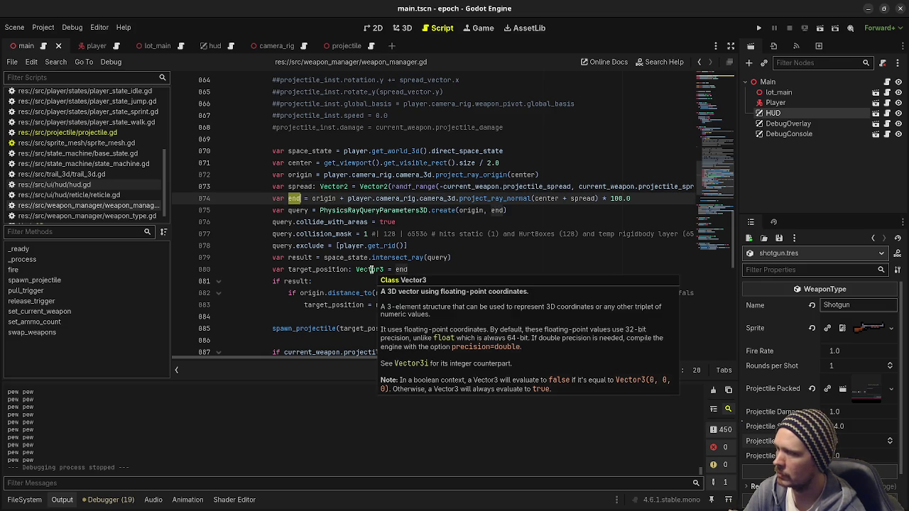
{"action": "double_click", "coordinate": [298, 175]}
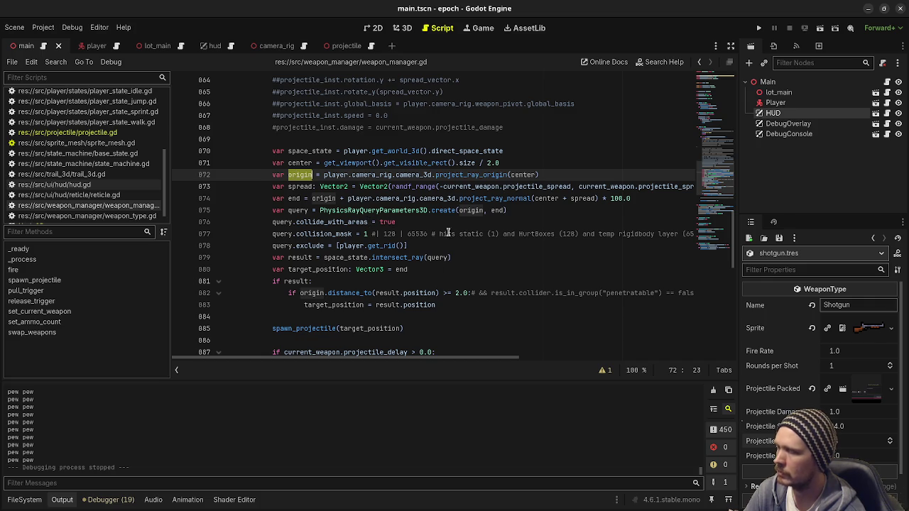
{"action": "left_click", "coordinate": [348, 199]}
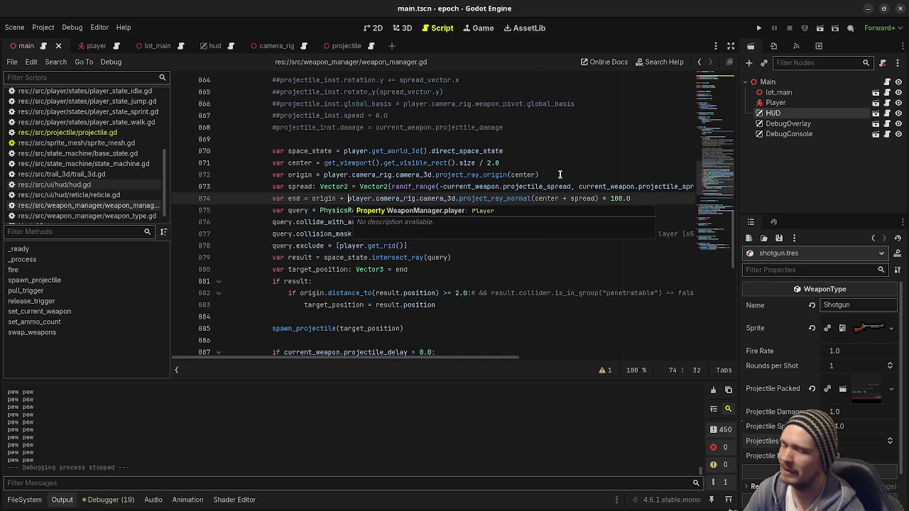
{"action": "left_click", "coordinate": [530, 208]}
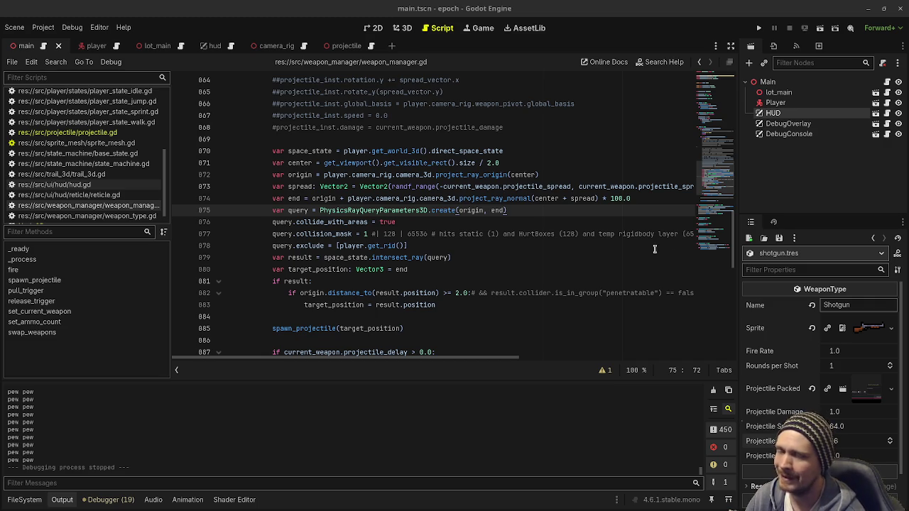
{"action": "left_click", "coordinate": [492, 269]}
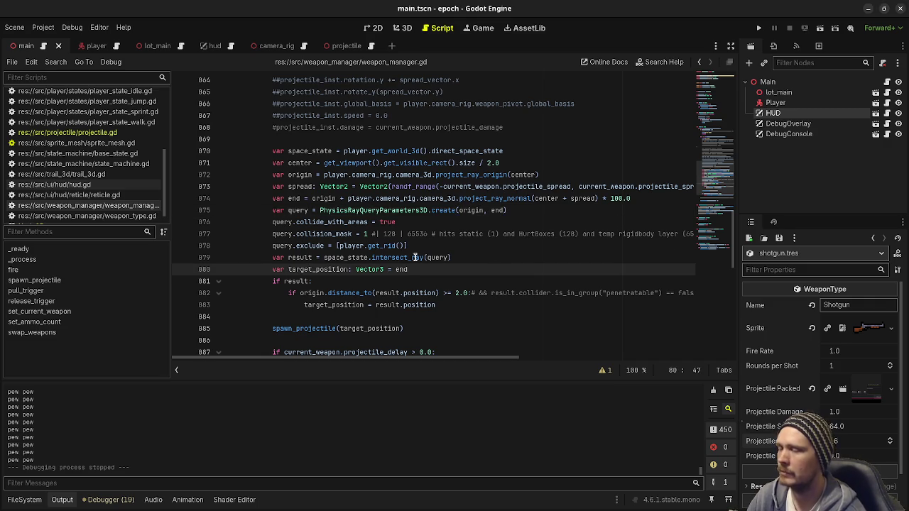
{"action": "mouse_move", "coordinate": [415, 257]}
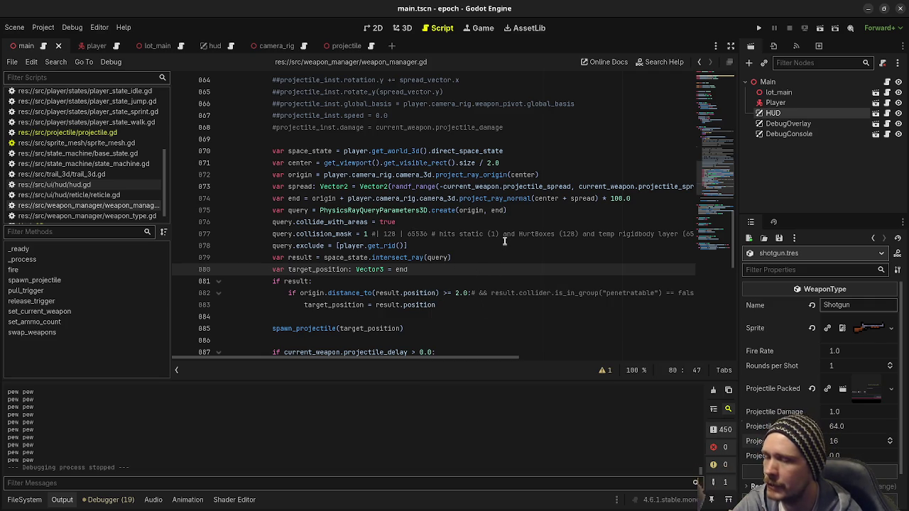
Step: Select and delete the commented-out projectile-spawning block in fire() after line 848
{"action": "scroll", "coordinate": [494, 302], "scroll_direction": "up", "scroll_amount": 4}
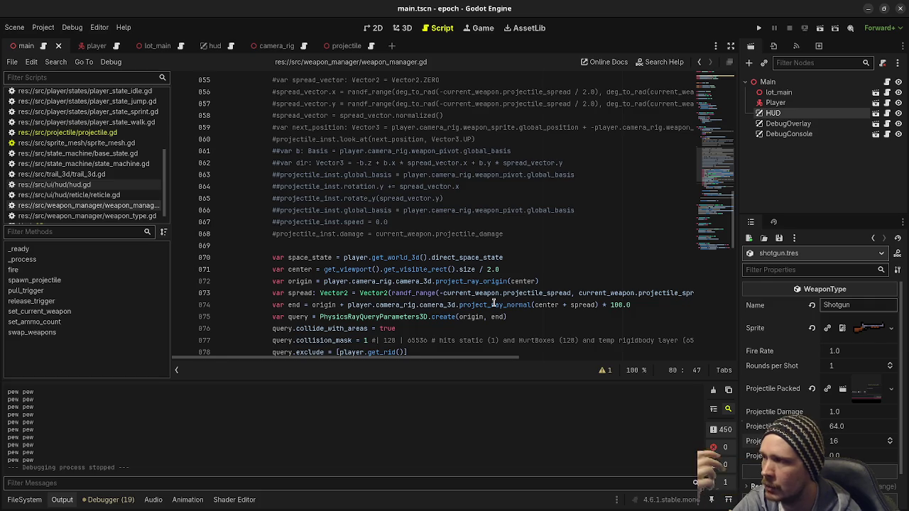
{"action": "scroll", "coordinate": [494, 302], "scroll_direction": "up", "scroll_amount": 6}
{"action": "scroll", "coordinate": [494, 302], "scroll_direction": "down", "scroll_amount": 5}
{"action": "mouse_move", "coordinate": [534, 307]}
{"action": "left_mouse_down"}
{"action": "mouse_move", "coordinate": [429, 201]}
{"action": "mouse_move", "coordinate": [444, 193]}
{"action": "mouse_move", "coordinate": [474, 222]}
{"action": "mouse_move", "coordinate": [472, 210]}
{"action": "left_mouse_up"}
{"action": "scroll", "coordinate": [433, 199], "scroll_direction": "up", "scroll_amount": 4}
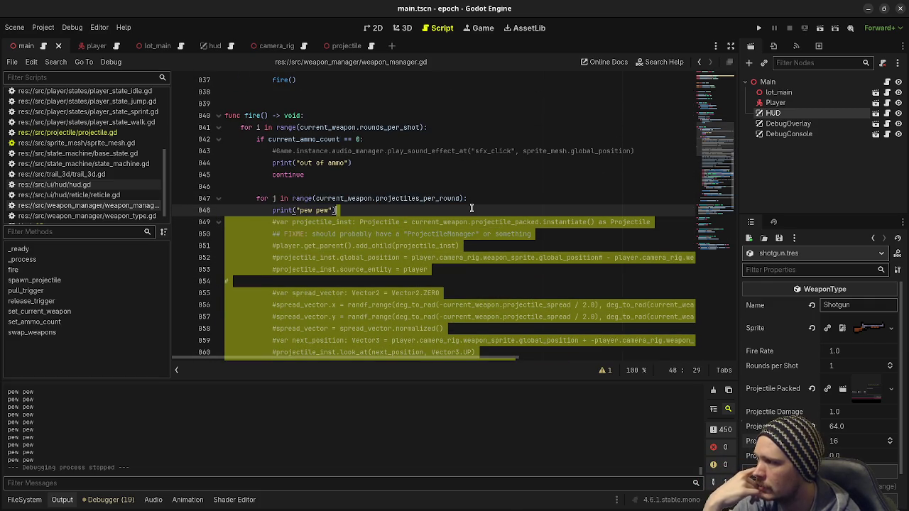
{"action": "key", "text": "Delete"}
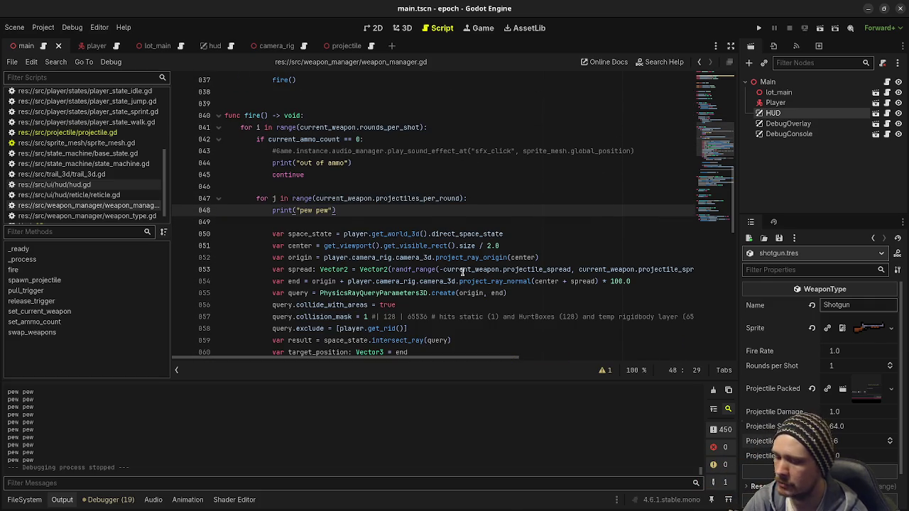
Step: Remove the leftover blank line 849 so the raycast code directly follows print("pew pew")
{"action": "left_click", "coordinate": [364, 223]}
{"action": "key", "text": "BackSpace"}
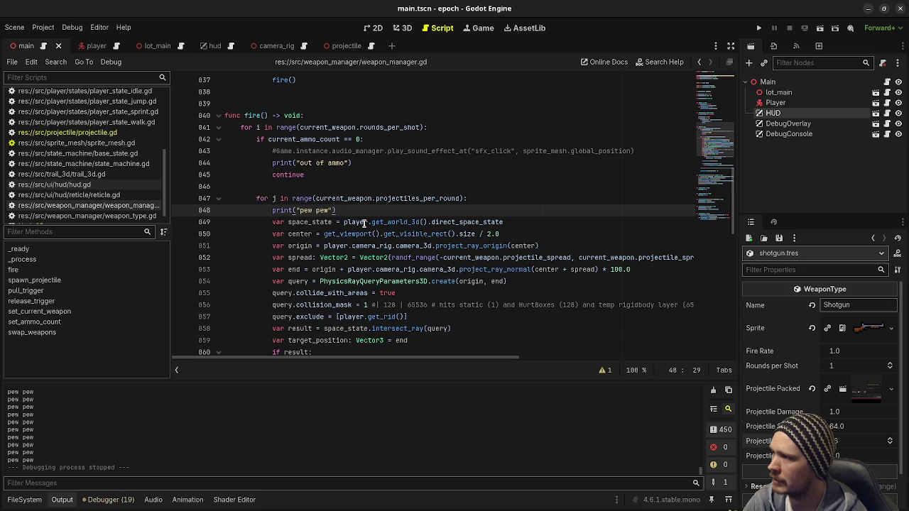
{"action": "scroll", "coordinate": [467, 215], "scroll_direction": "down", "scroll_amount": 4}
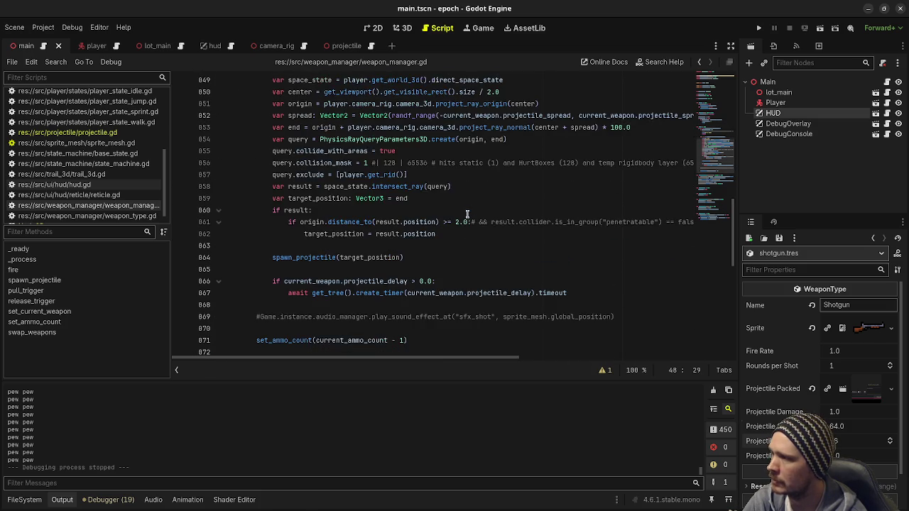
{"action": "scroll", "coordinate": [467, 214], "scroll_direction": "down", "scroll_amount": 10}
{"action": "scroll", "coordinate": [474, 233], "scroll_direction": "up", "scroll_amount": 6}
{"action": "scroll", "coordinate": [475, 233], "scroll_direction": "up", "scroll_amount": 20}
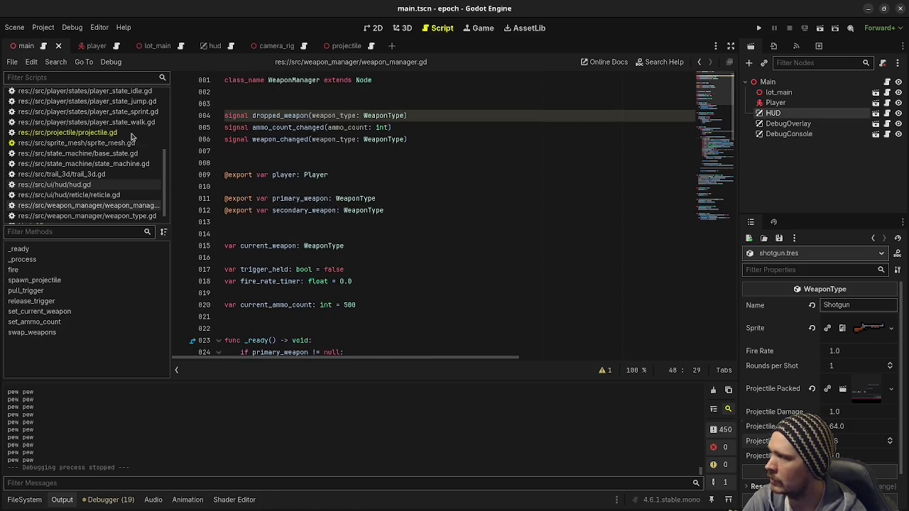
{"action": "scroll", "coordinate": [149, 150], "scroll_direction": "up", "scroll_amount": 1}
Step: Open projectile.gd and highlight the RigidBody3D impulse lines 871–873
{"action": "left_click", "coordinate": [106, 149]}
{"action": "scroll", "coordinate": [301, 284], "scroll_direction": "down", "scroll_amount": 8}
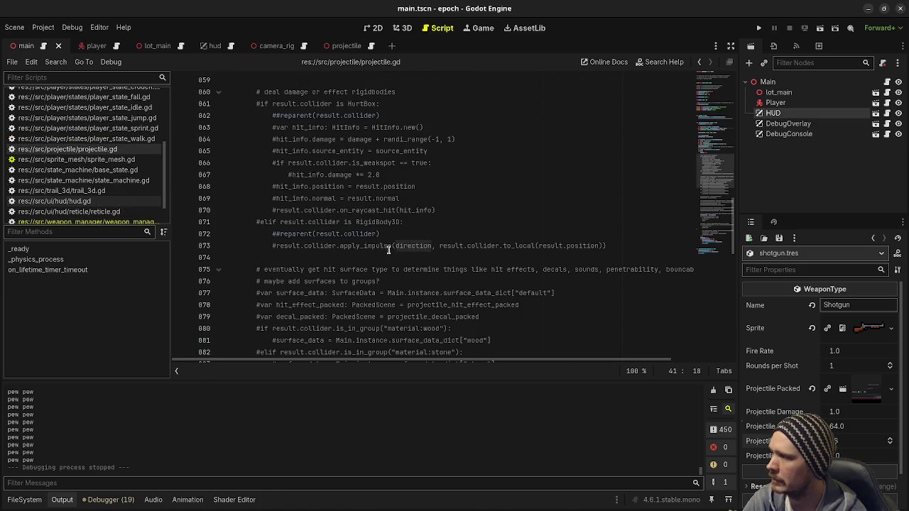
{"action": "scroll", "coordinate": [419, 217], "scroll_direction": "up", "scroll_amount": 3}
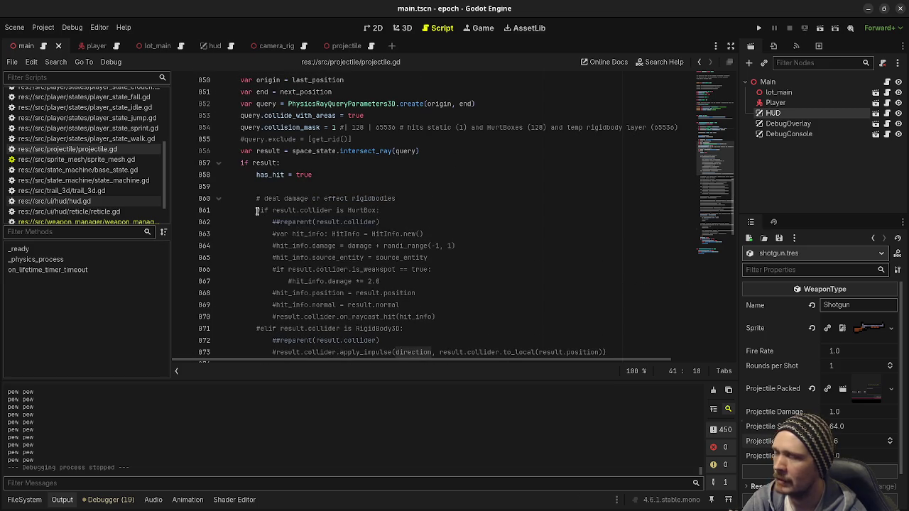
{"action": "left_click_drag", "start_coordinate": [257, 210], "coordinate": [393, 269]}
{"action": "scroll", "coordinate": [393, 269], "scroll_direction": "down", "scroll_amount": 3}
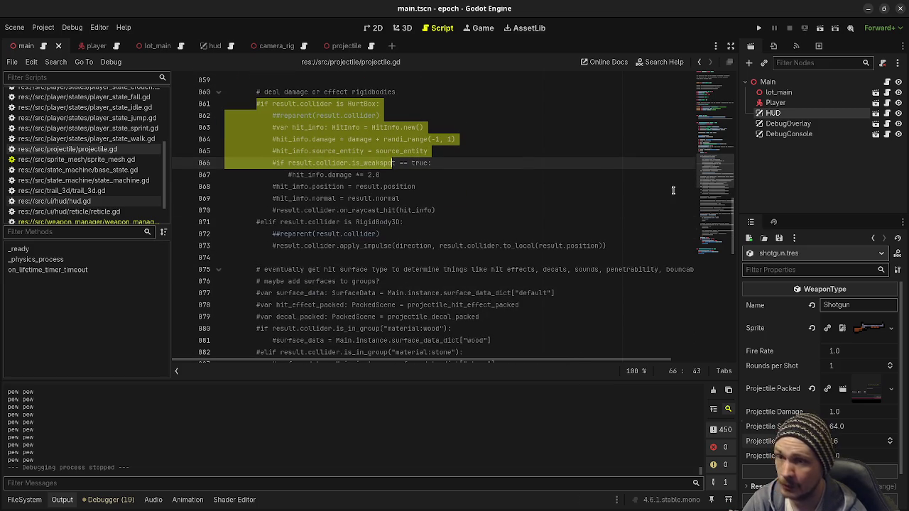
{"action": "left_click_drag", "start_coordinate": [276, 222], "coordinate": [363, 246]}
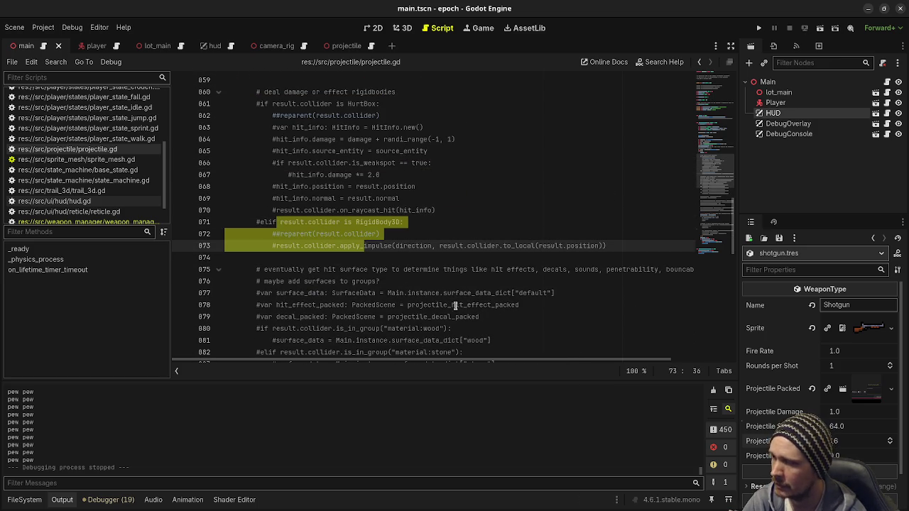
Step: Review the surface-type lookup lines 876–887, including the material:wood and material:stone checks
{"action": "scroll", "coordinate": [479, 244], "scroll_direction": "down", "scroll_amount": 1}
{"action": "scroll", "coordinate": [479, 243], "scroll_direction": "up", "scroll_amount": 4}
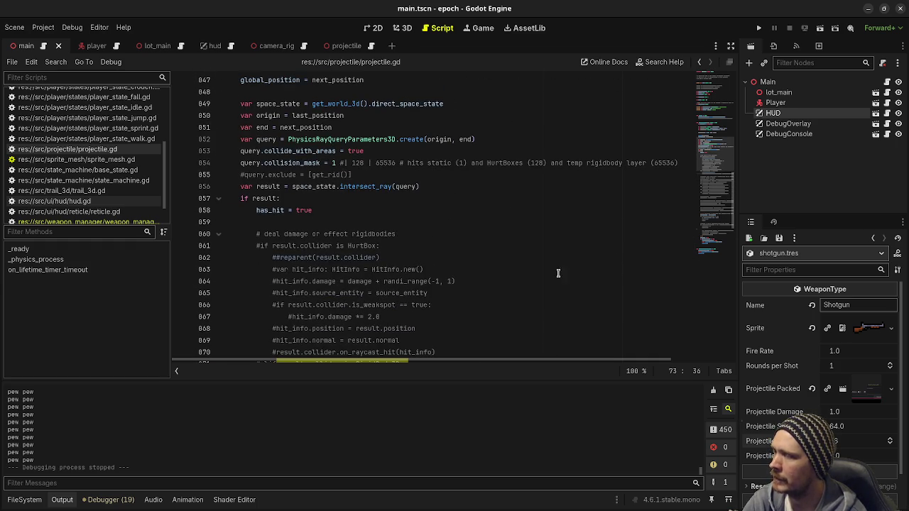
{"action": "scroll", "coordinate": [545, 254], "scroll_direction": "down", "scroll_amount": 5}
{"action": "scroll", "coordinate": [514, 263], "scroll_direction": "down", "scroll_amount": 1}
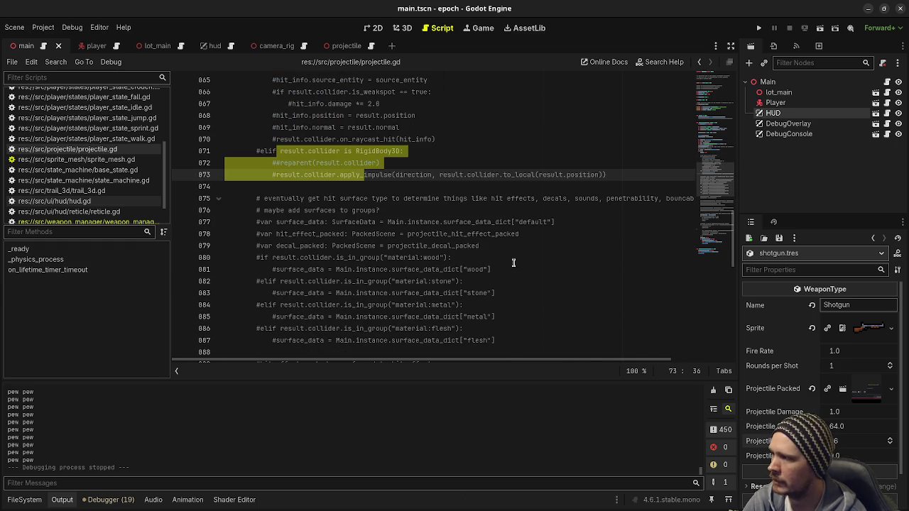
{"action": "mouse_move", "coordinate": [500, 341]}
{"action": "left_mouse_down"}
{"action": "mouse_move", "coordinate": [498, 264]}
{"action": "mouse_move", "coordinate": [244, 198]}
{"action": "left_mouse_up"}
{"action": "left_click", "coordinate": [432, 257]}
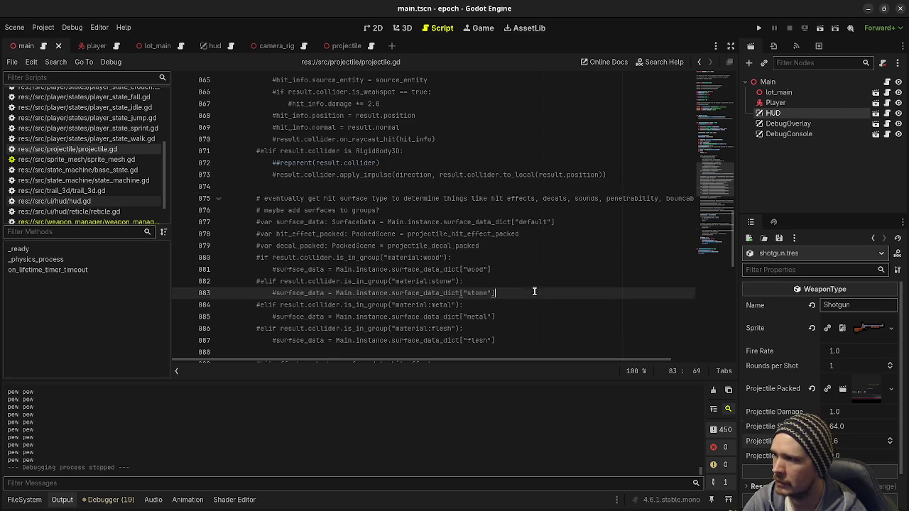
{"action": "left_click", "coordinate": [446, 281]}
{"action": "scroll", "coordinate": [412, 273], "scroll_direction": "down", "scroll_amount": 3}
{"action": "scroll", "coordinate": [409, 271], "scroll_direction": "down", "scroll_amount": 2}
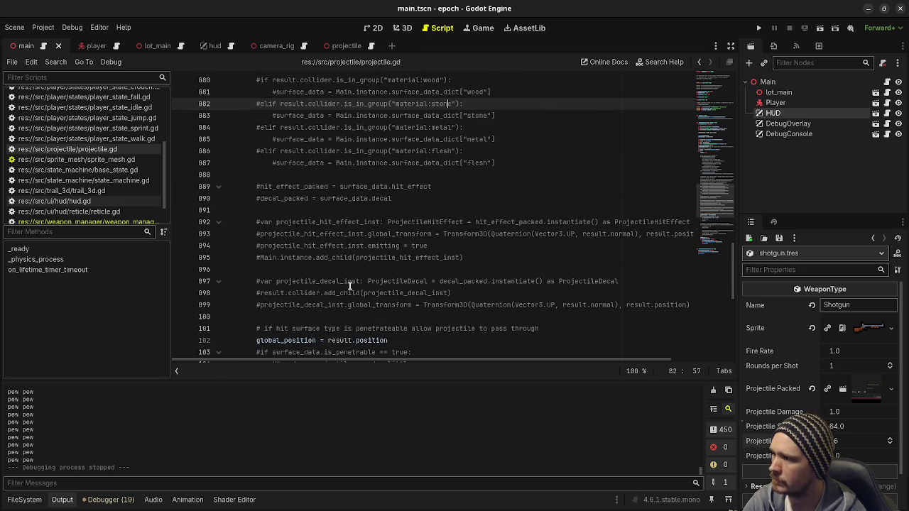
{"action": "scroll", "coordinate": [298, 334], "scroll_direction": "down", "scroll_amount": 1}
Step: Highlight the decal spawning lines 97–99 and the names projectile_hit_effect_inst and ProjectileDecal
{"action": "left_click_drag", "start_coordinate": [514, 269], "coordinate": [289, 247]}
{"action": "double_click", "coordinate": [319, 195]}
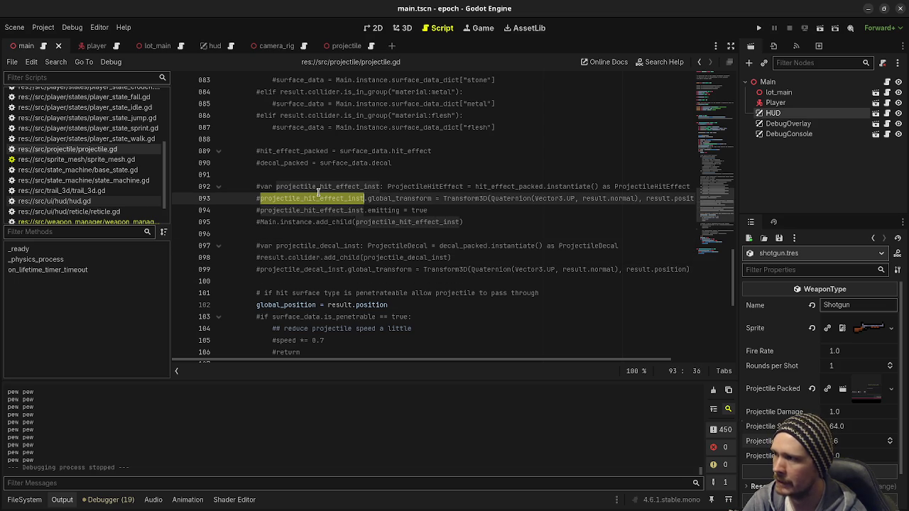
{"action": "double_click", "coordinate": [399, 246]}
{"action": "scroll", "coordinate": [432, 312], "scroll_direction": "down", "scroll_amount": 1}
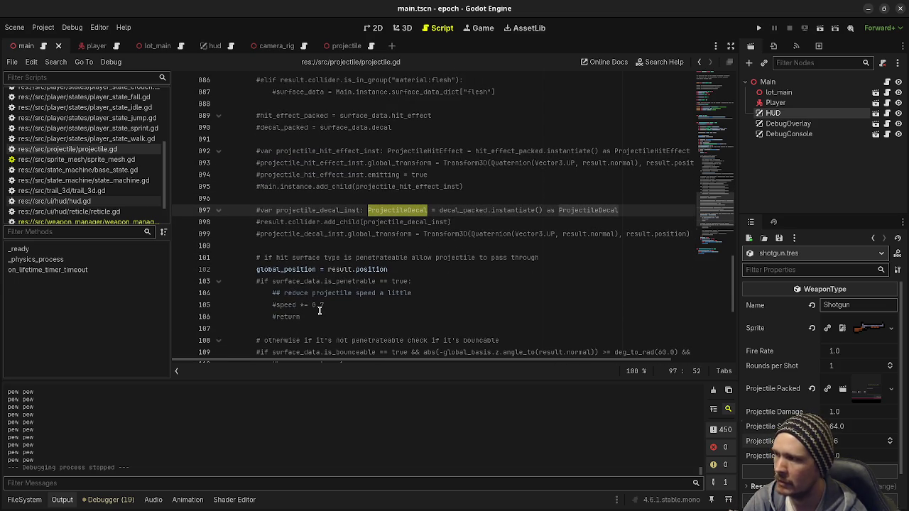
{"action": "left_click_drag", "start_coordinate": [321, 313], "coordinate": [266, 292]}
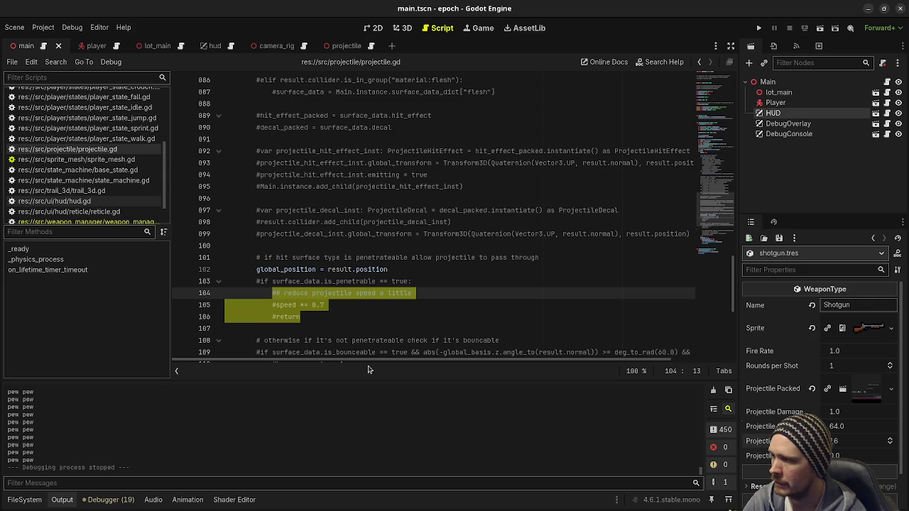
Step: Scroll through the rest of projectile.gd, then return to weapon_manager.gd
{"action": "scroll", "coordinate": [365, 292], "scroll_direction": "down", "scroll_amount": 1}
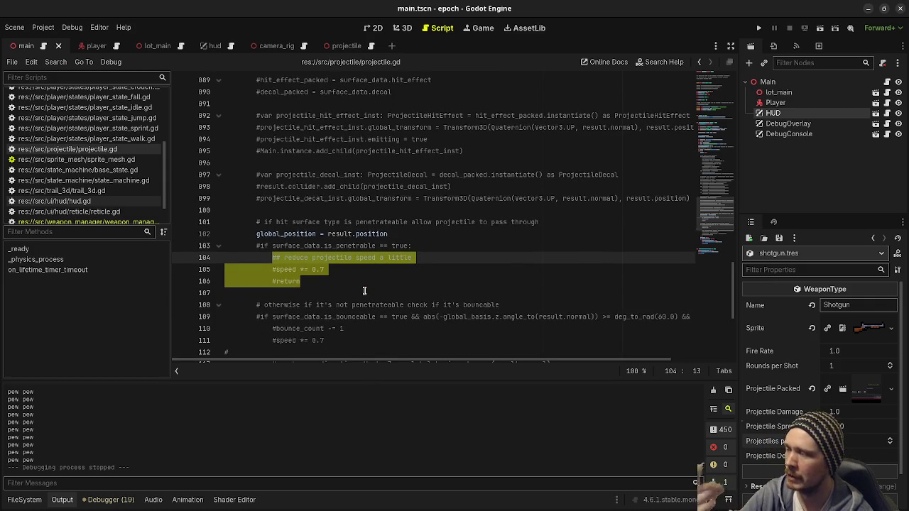
{"action": "scroll", "coordinate": [406, 211], "scroll_direction": "up", "scroll_amount": 1}
{"action": "scroll", "coordinate": [405, 211], "scroll_direction": "up", "scroll_amount": 2}
{"action": "scroll", "coordinate": [390, 310], "scroll_direction": "down", "scroll_amount": 4}
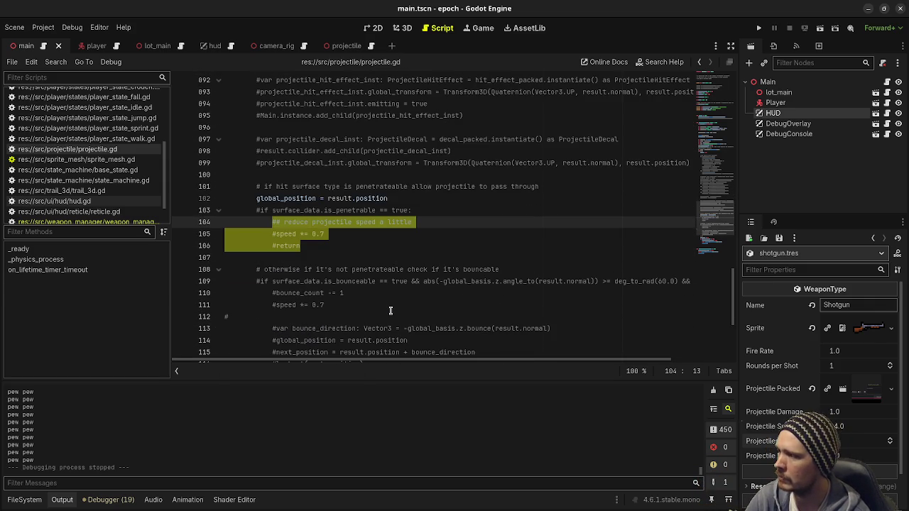
{"action": "scroll", "coordinate": [382, 284], "scroll_direction": "down", "scroll_amount": 4}
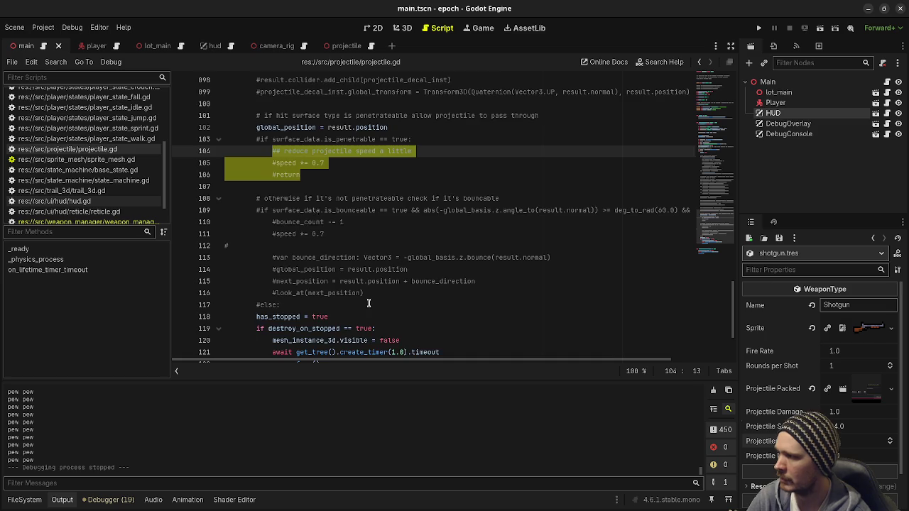
{"action": "scroll", "coordinate": [366, 346], "scroll_direction": "down", "scroll_amount": 1}
{"action": "scroll", "coordinate": [370, 327], "scroll_direction": "up", "scroll_amount": 12}
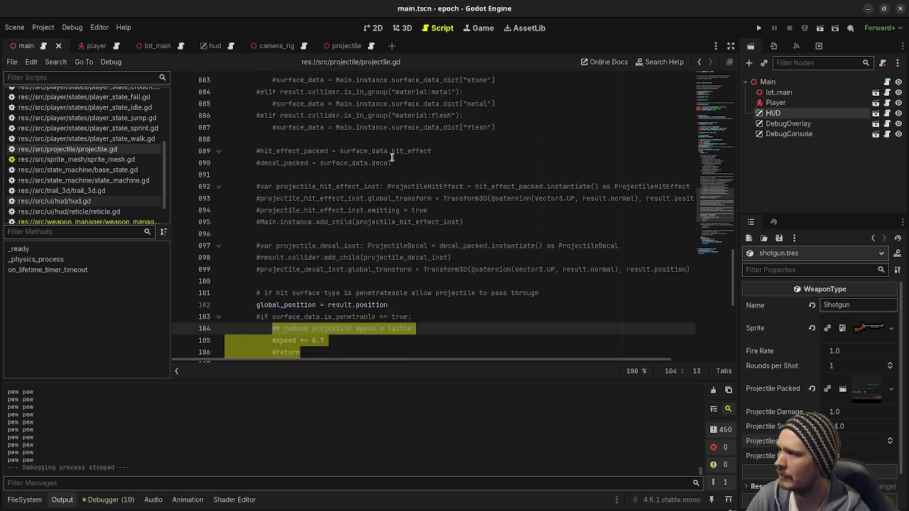
{"action": "scroll", "coordinate": [390, 256], "scroll_direction": "up", "scroll_amount": 13}
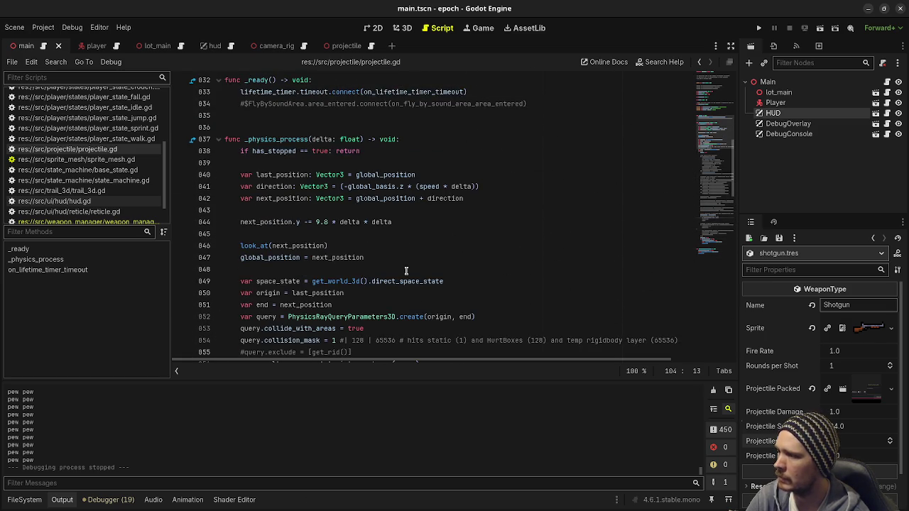
{"action": "scroll", "coordinate": [110, 214], "scroll_direction": "down", "scroll_amount": 1}
{"action": "left_click", "coordinate": [107, 206]}
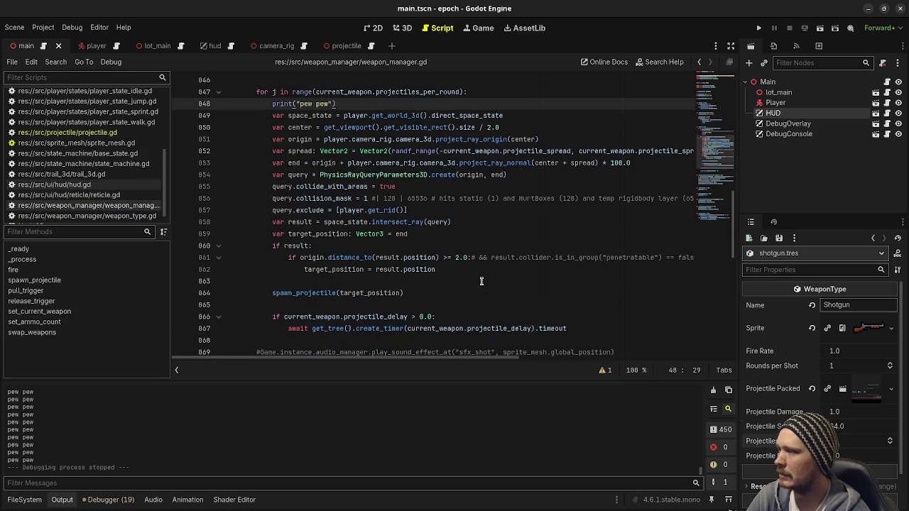
{"action": "scroll", "coordinate": [481, 282], "scroll_direction": "up", "scroll_amount": 2}
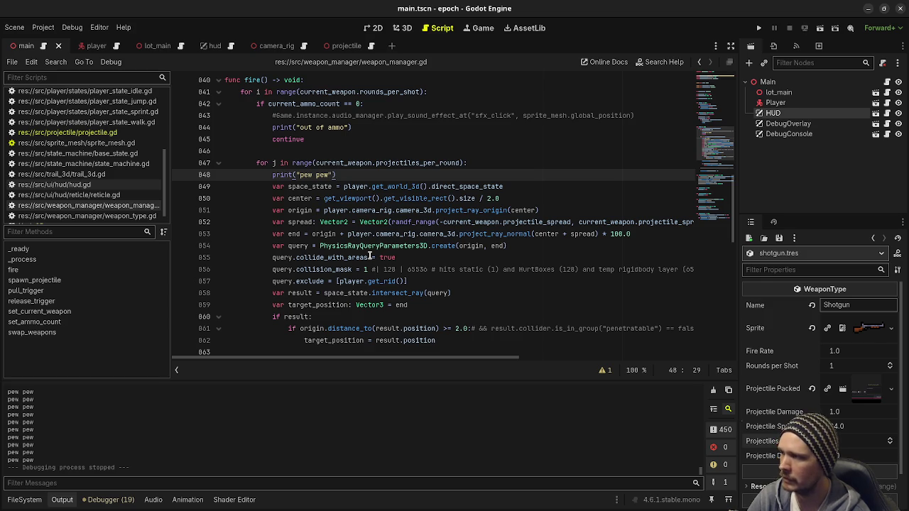
{"action": "mouse_move", "coordinate": [397, 242]}
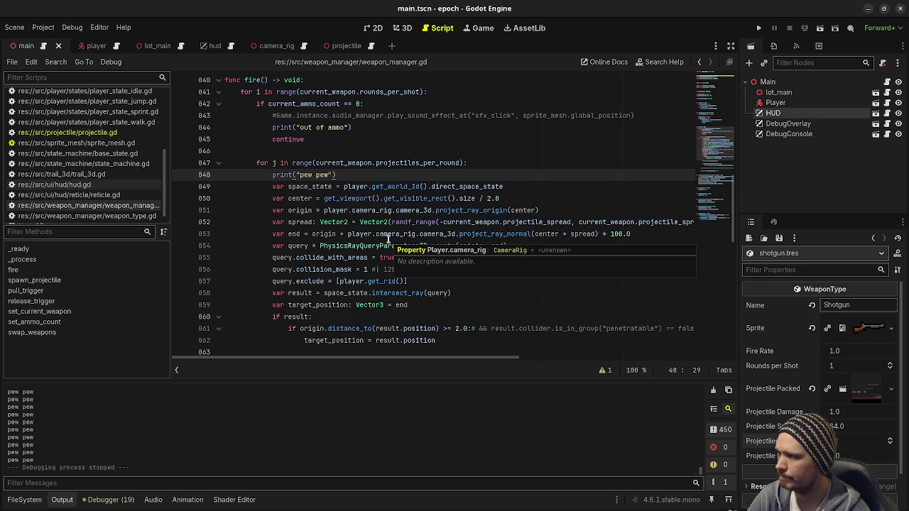
{"action": "mouse_move", "coordinate": [409, 298]}
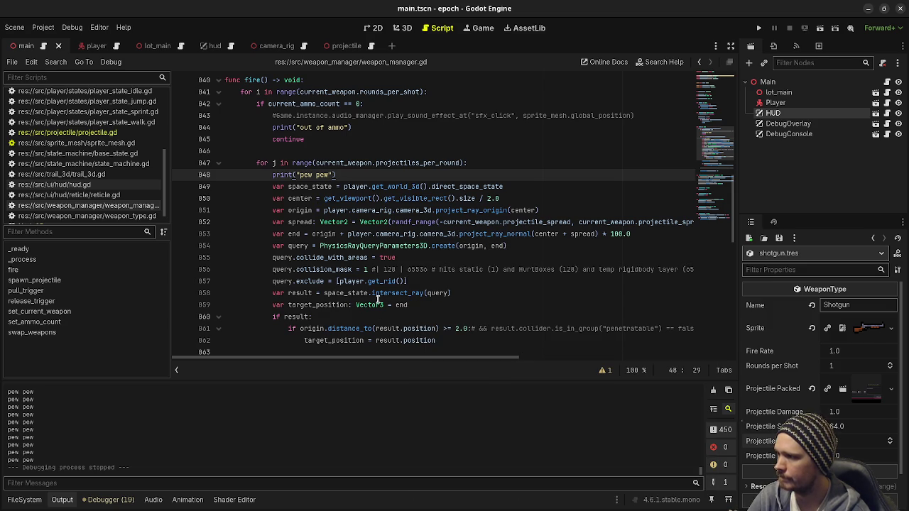
{"action": "scroll", "coordinate": [377, 298], "scroll_direction": "down", "scroll_amount": 4}
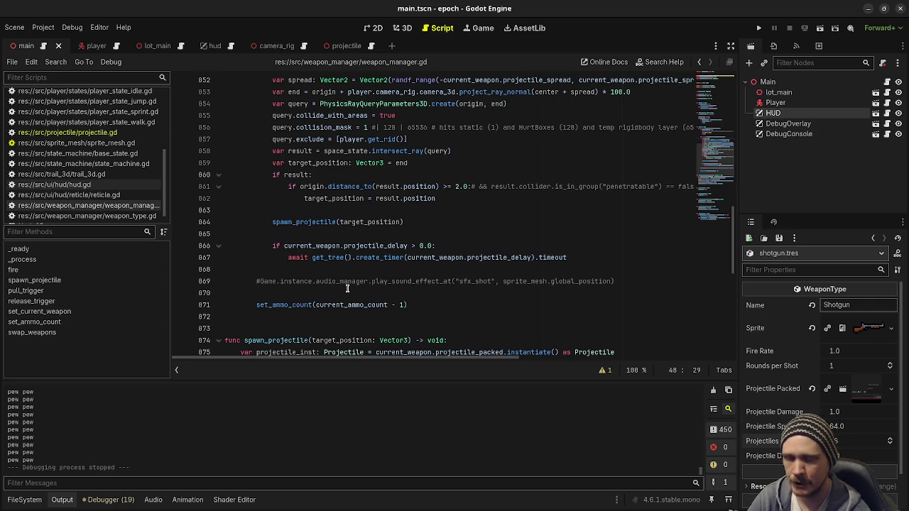
{"action": "left_click", "coordinate": [501, 281]}
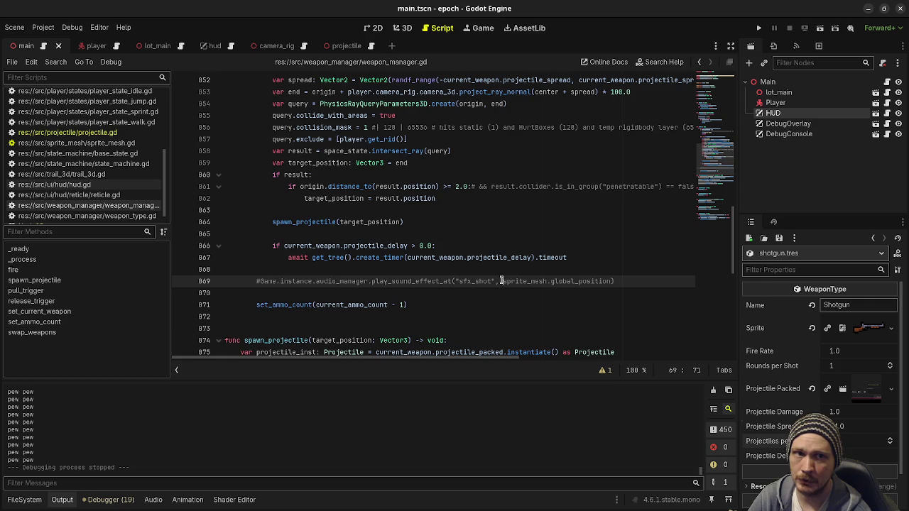
{"action": "left_click", "coordinate": [437, 305]}
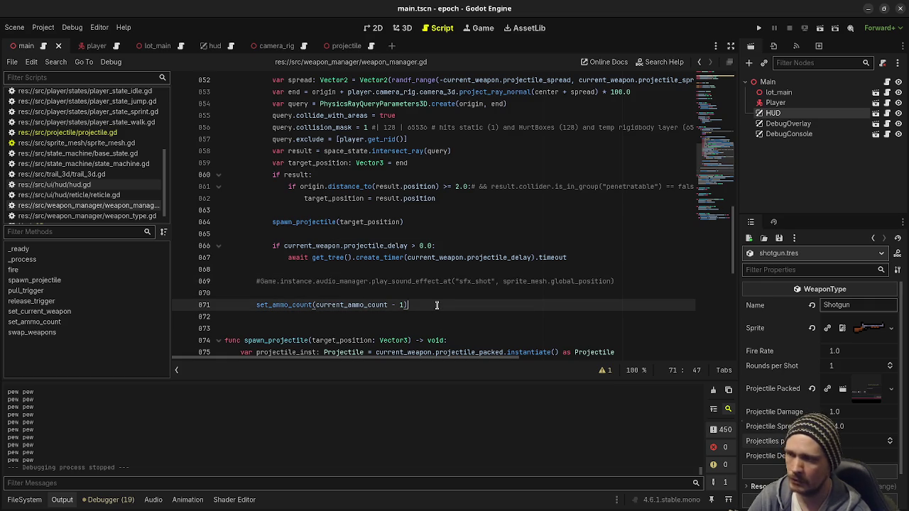
{"action": "scroll", "coordinate": [430, 313], "scroll_direction": "down", "scroll_amount": 3}
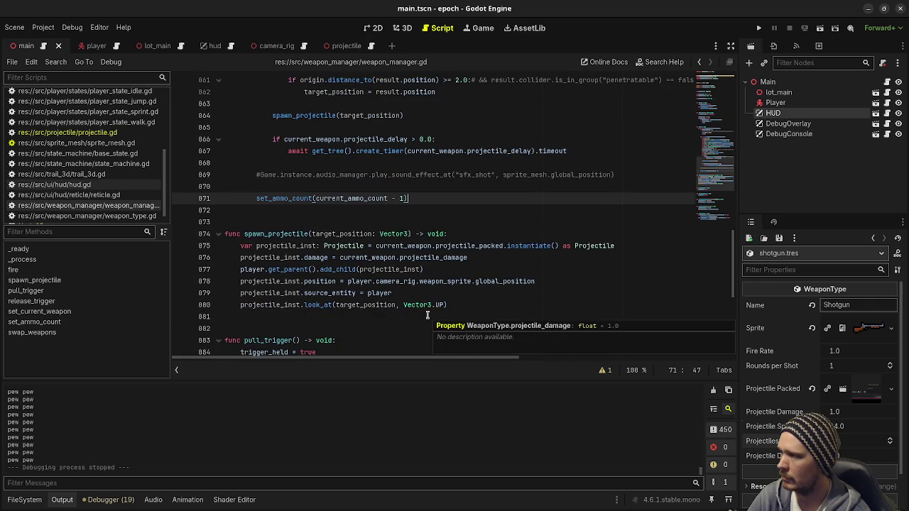
{"action": "scroll", "coordinate": [428, 315], "scroll_direction": "down", "scroll_amount": 7}
{"action": "scroll", "coordinate": [425, 313], "scroll_direction": "up", "scroll_amount": 4}
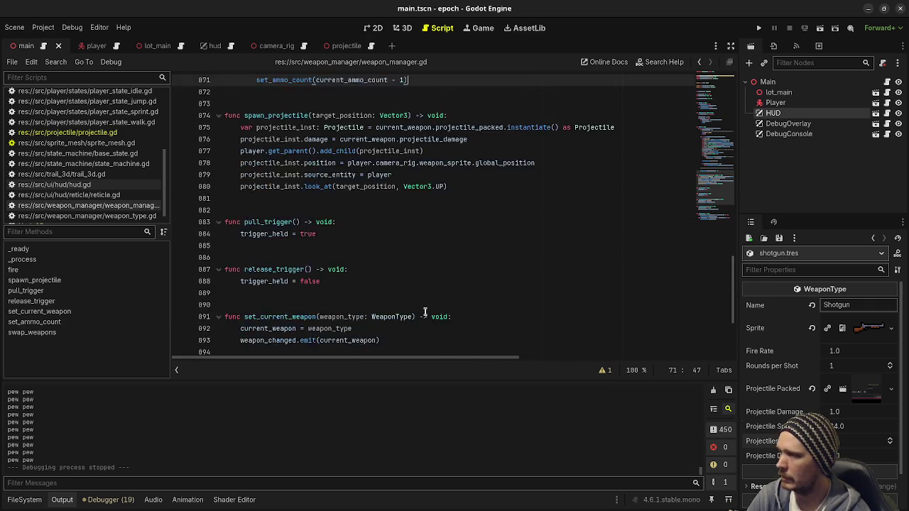
{"action": "scroll", "coordinate": [425, 313], "scroll_direction": "up", "scroll_amount": 20}
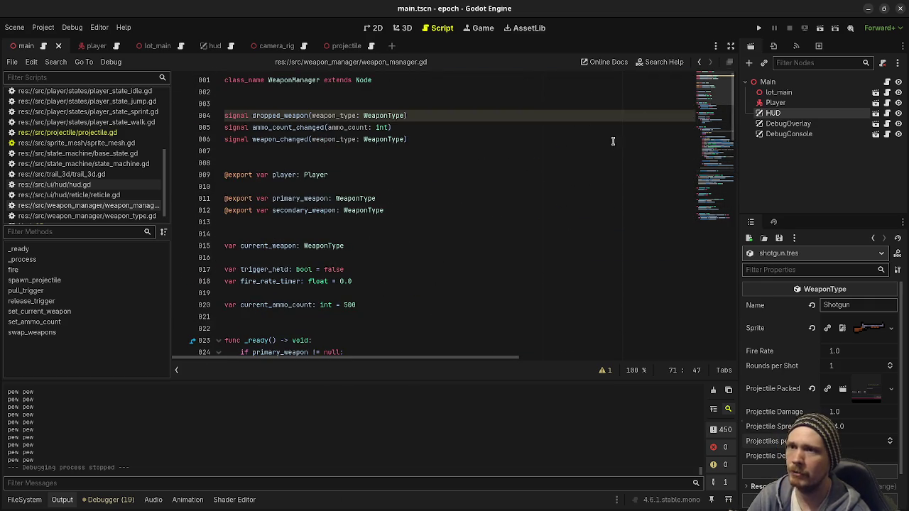
{"action": "left_click", "coordinate": [759, 28]}
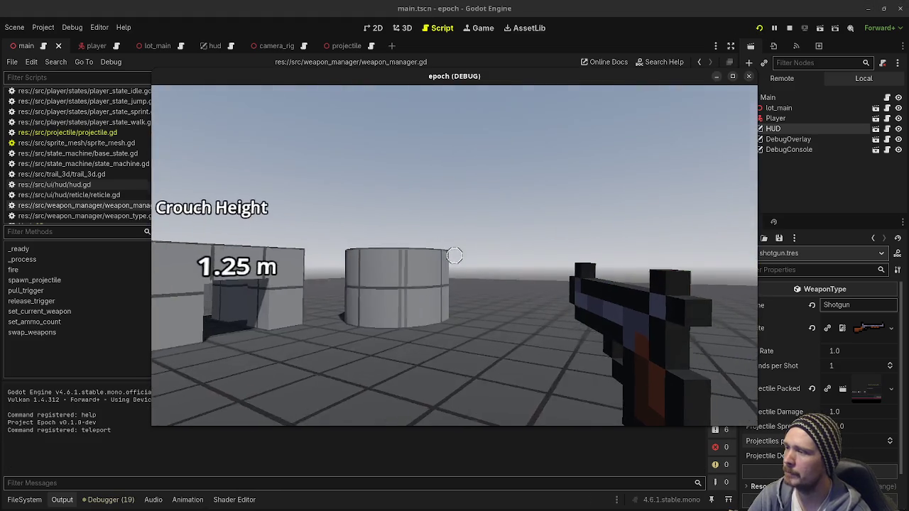
Step: Fire shotgun blasts at the tower, jumping and strafing left and right between shots
{"action": "left_click", "coordinate": [455, 255]}
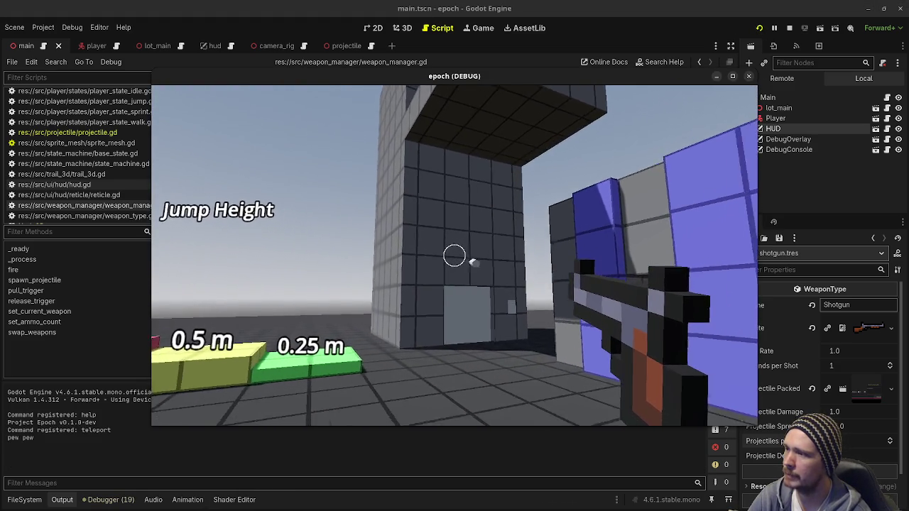
{"action": "left_click", "coordinate": [454, 256]}
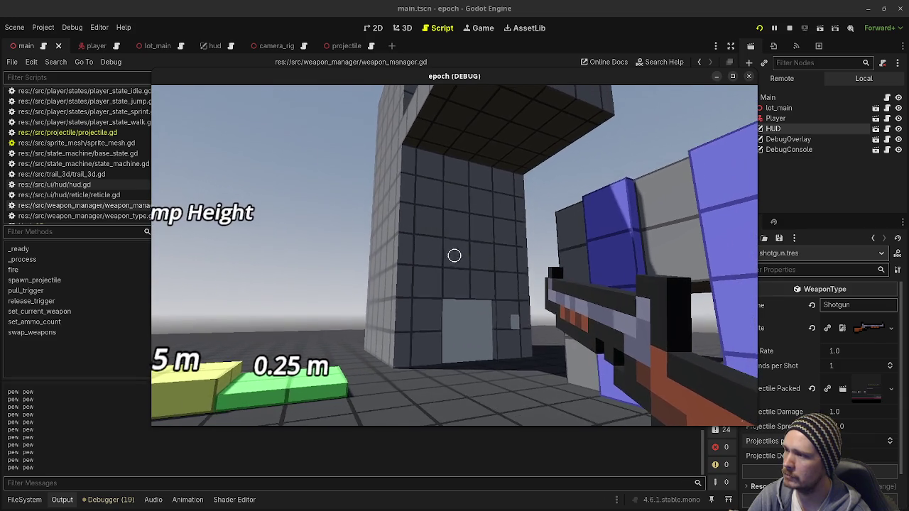
{"action": "key", "text": "space"}
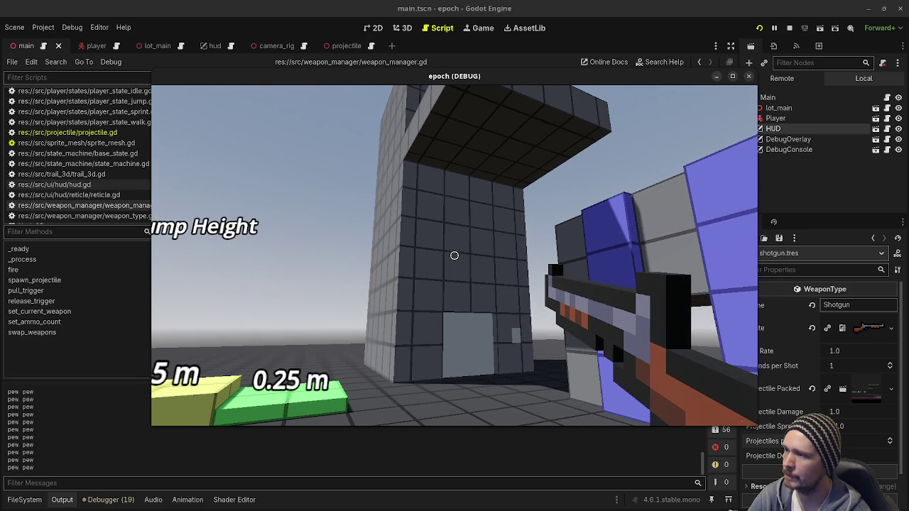
{"action": "key", "text": "d"}
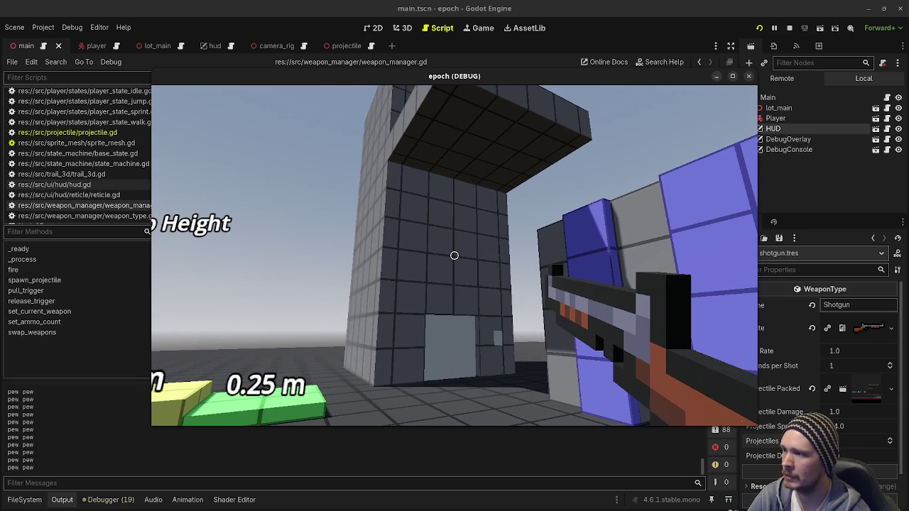
{"action": "key", "text": "a"}
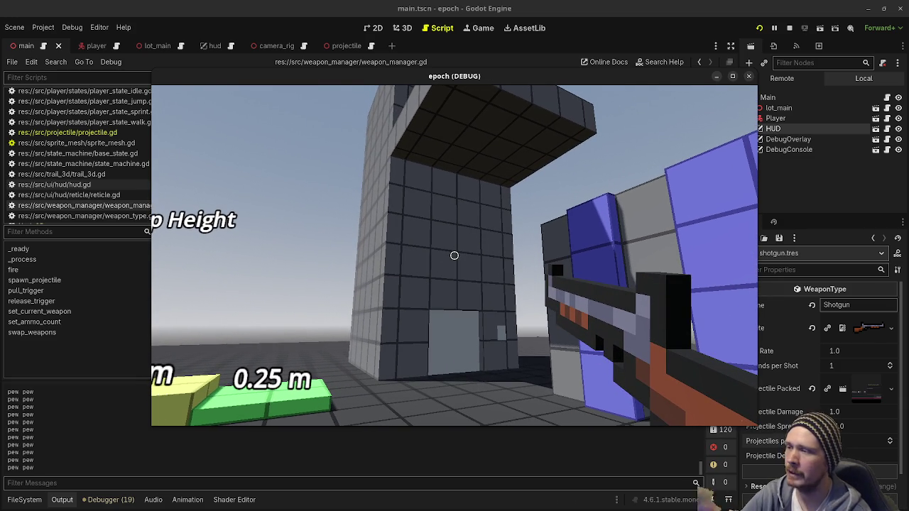
{"action": "left_click", "coordinate": [454, 256]}
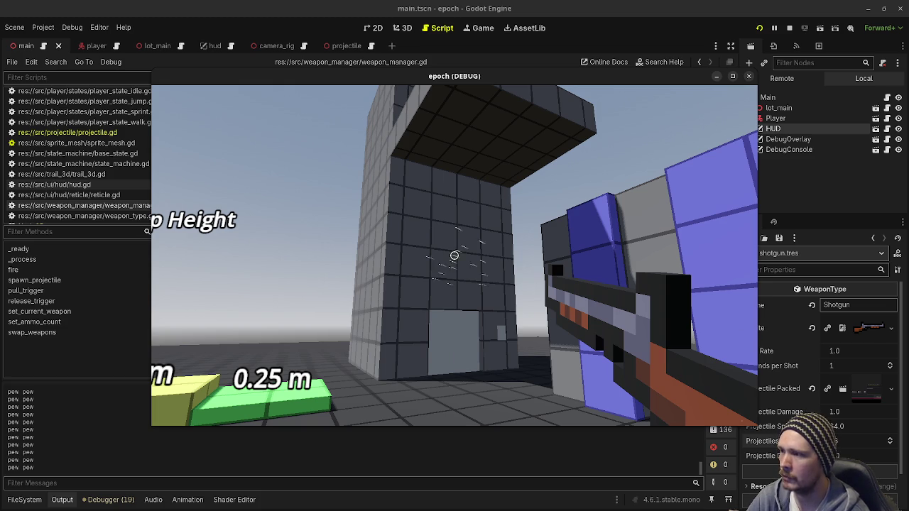
{"action": "left_click", "coordinate": [454, 255]}
{"action": "left_click", "coordinate": [455, 255]}
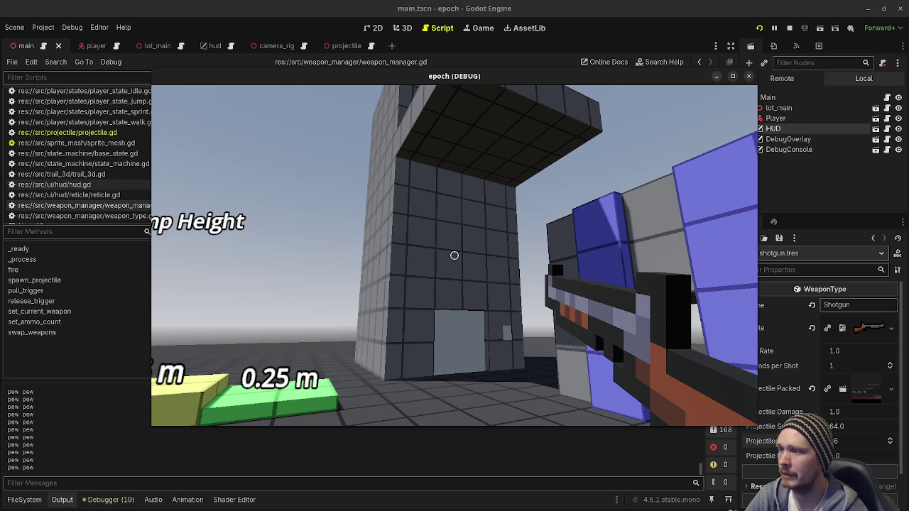
Step: Keep firing the shotgun while circling the building to watch the spread, then bring up the projectile scene
{"action": "left_click", "coordinate": [454, 256]}
{"action": "left_click", "coordinate": [455, 256]}
{"action": "left_click", "coordinate": [454, 256]}
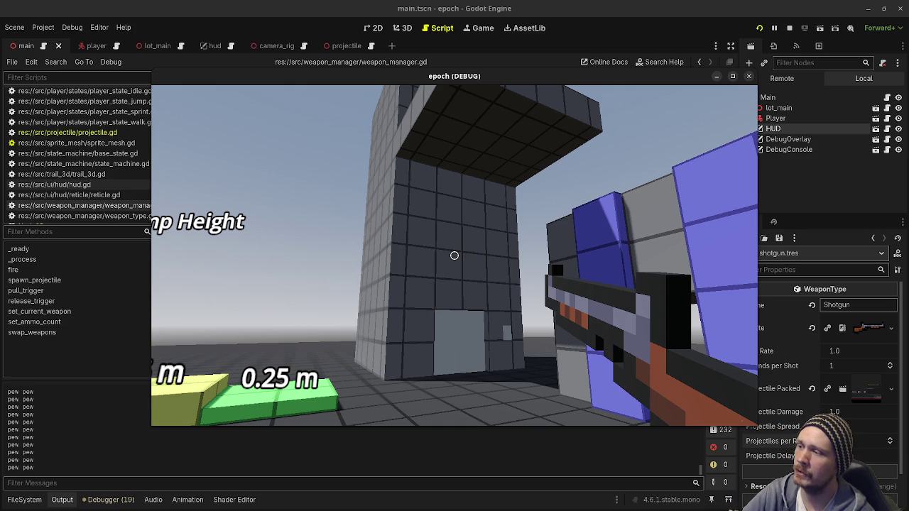
{"action": "left_click", "coordinate": [455, 256]}
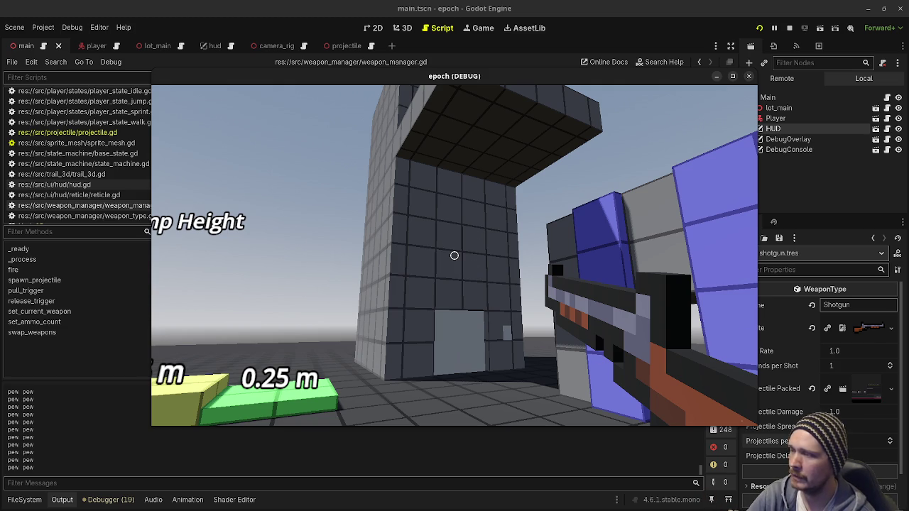
{"action": "left_click", "coordinate": [454, 255]}
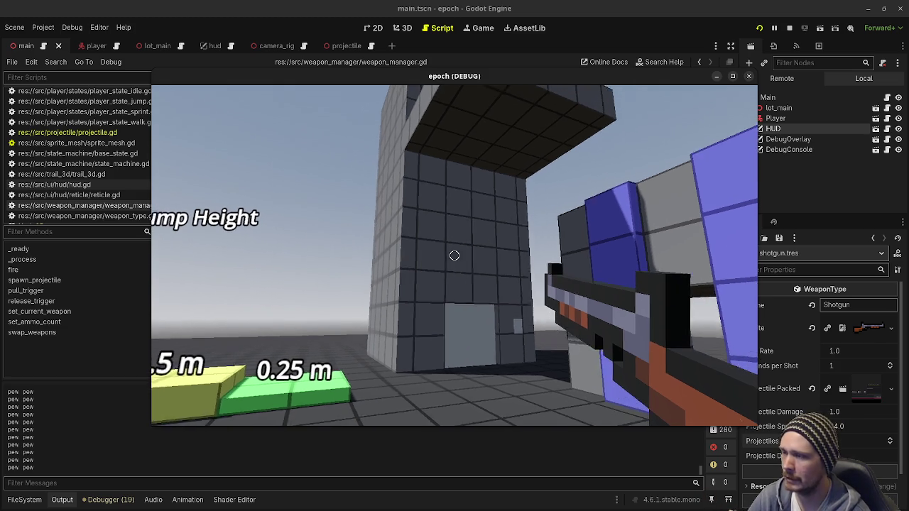
{"action": "left_click", "coordinate": [454, 256]}
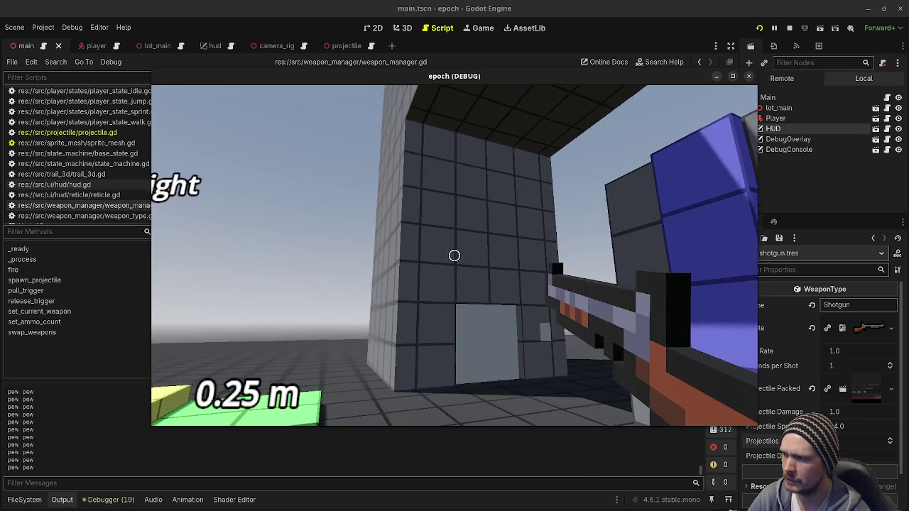
{"action": "left_click", "coordinate": [454, 256]}
{"action": "left_click", "coordinate": [454, 256]}
{"action": "left_click", "coordinate": [455, 256]}
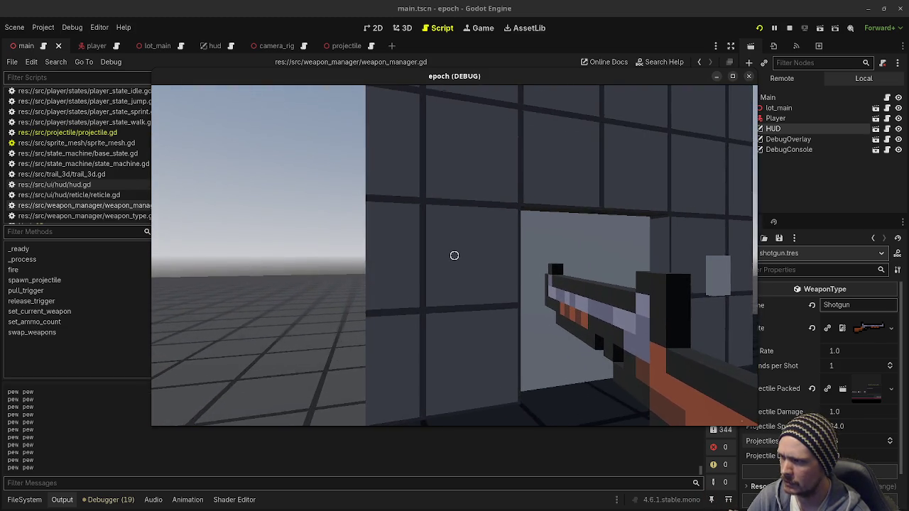
{"action": "left_click", "coordinate": [454, 256]}
{"action": "left_click", "coordinate": [455, 256]}
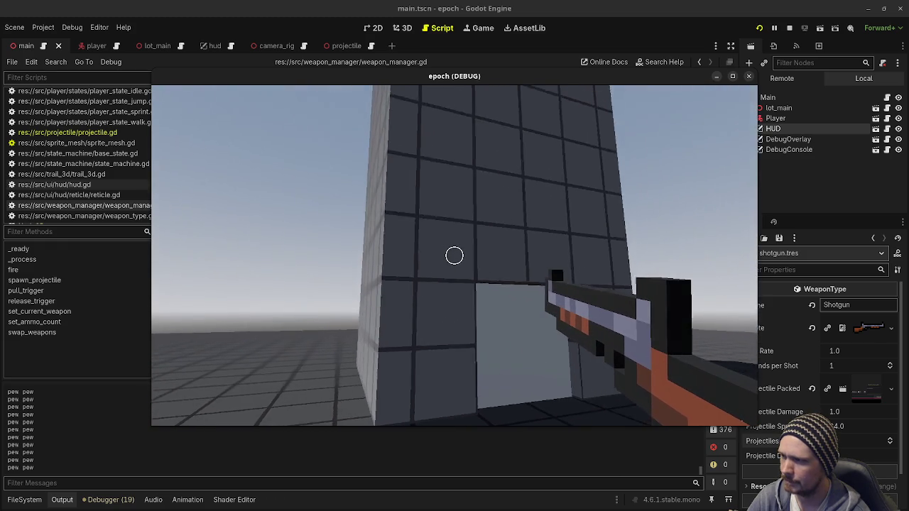
{"action": "left_click", "coordinate": [455, 255]}
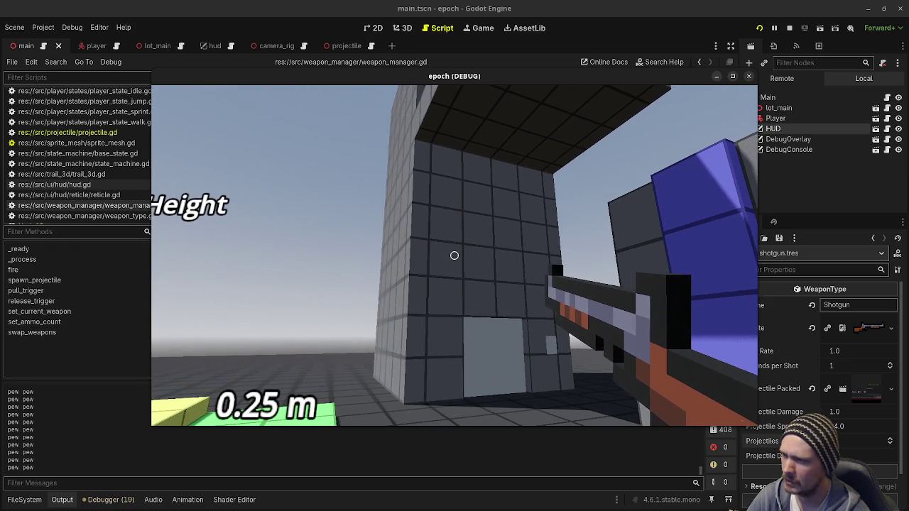
{"action": "left_click", "coordinate": [454, 256]}
{"action": "left_click", "coordinate": [455, 256]}
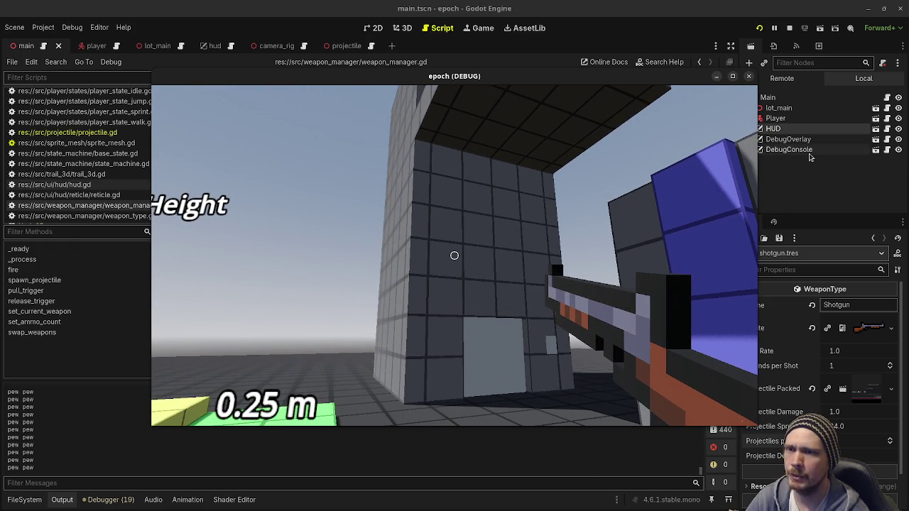
{"action": "key", "text": "ctrl+shift+Tab"}
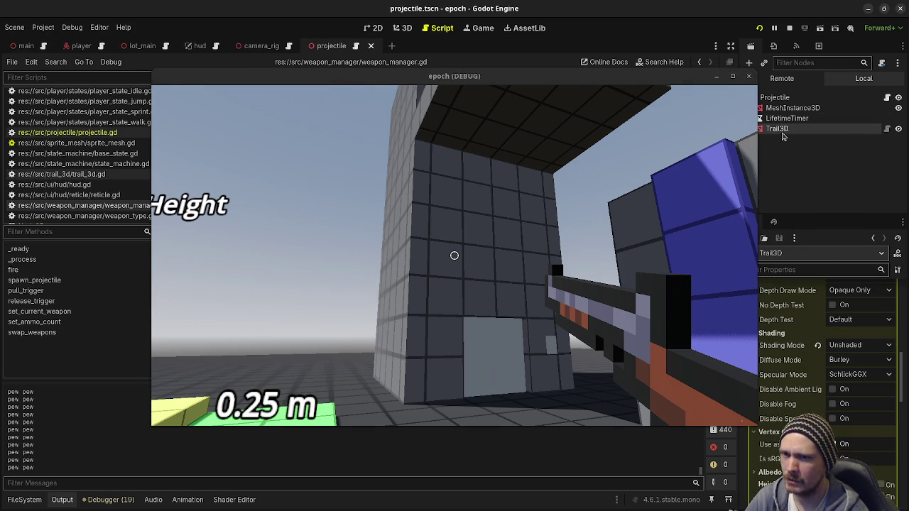
Step: Move the floating game window aside to uncover the Trail3D settings
{"action": "scroll", "coordinate": [790, 410], "scroll_direction": "up", "scroll_amount": 4}
{"action": "scroll", "coordinate": [791, 410], "scroll_direction": "up", "scroll_amount": 5}
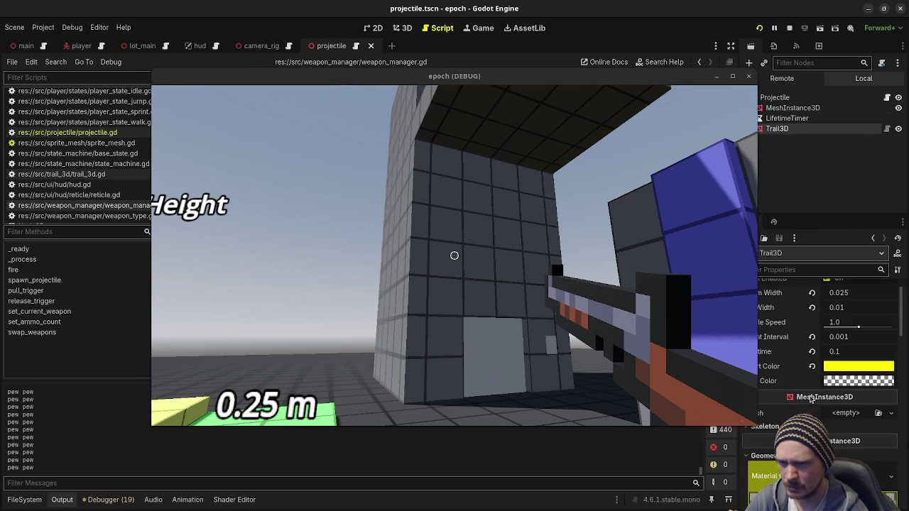
{"action": "double_click", "coordinate": [639, 82]}
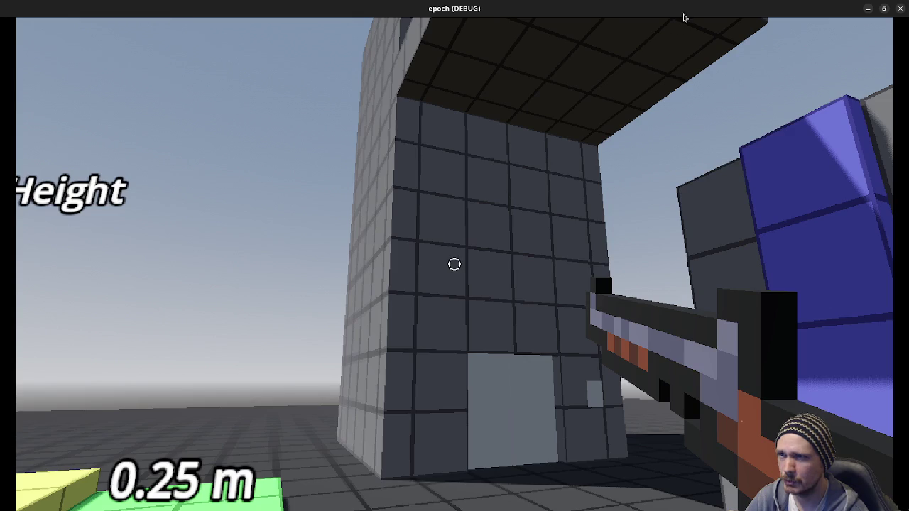
{"action": "double_click", "coordinate": [690, 14]}
{"action": "left_click_drag", "start_coordinate": [647, 76], "coordinate": [596, 86]}
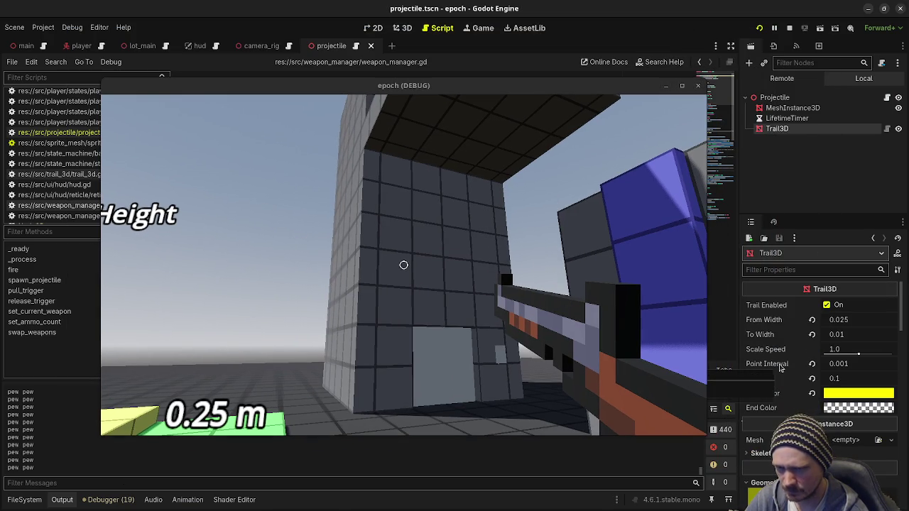
Step: Try a Trail3D Lifetime of 0.2, then undo it back to 0.1
{"action": "left_click", "coordinate": [847, 380]}
{"action": "type", "text": "0.2"}
{"action": "key", "text": "Return"}
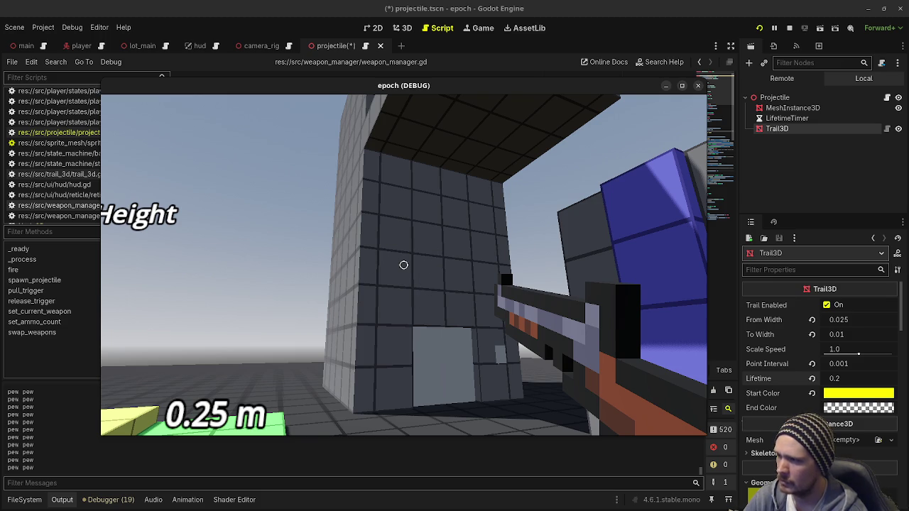
{"action": "left_click", "coordinate": [793, 386]}
{"action": "key", "text": "ctrl+z"}
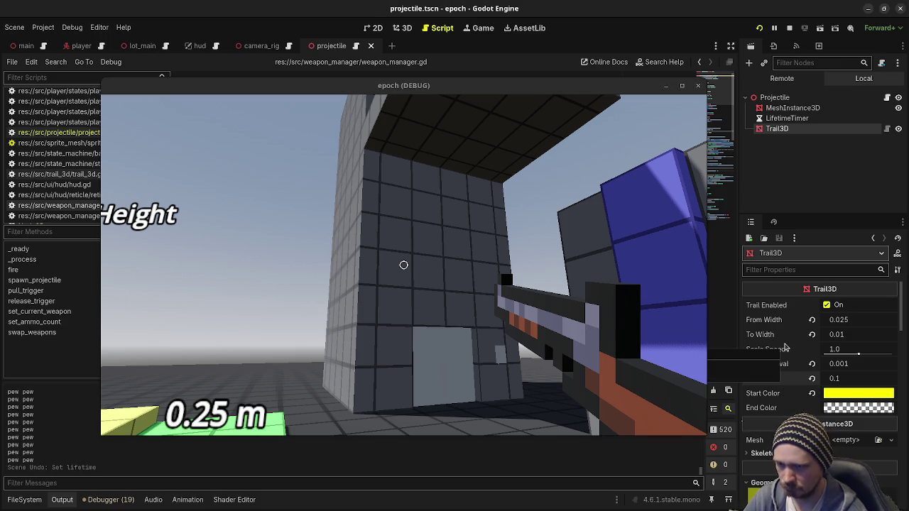
Step: Set Trail3D To Width to 0.02 and fire several shots to compare the tracers
{"action": "left_click", "coordinate": [858, 337]}
{"action": "type", "text": "0.02"}
{"action": "key", "text": "Return"}
{"action": "left_click", "coordinate": [426, 243]}
{"action": "left_click", "coordinate": [403, 265]}
{"action": "left_click", "coordinate": [403, 265]}
{"action": "left_click", "coordinate": [403, 265]}
{"action": "left_click", "coordinate": [404, 265]}
{"action": "left_click", "coordinate": [404, 265]}
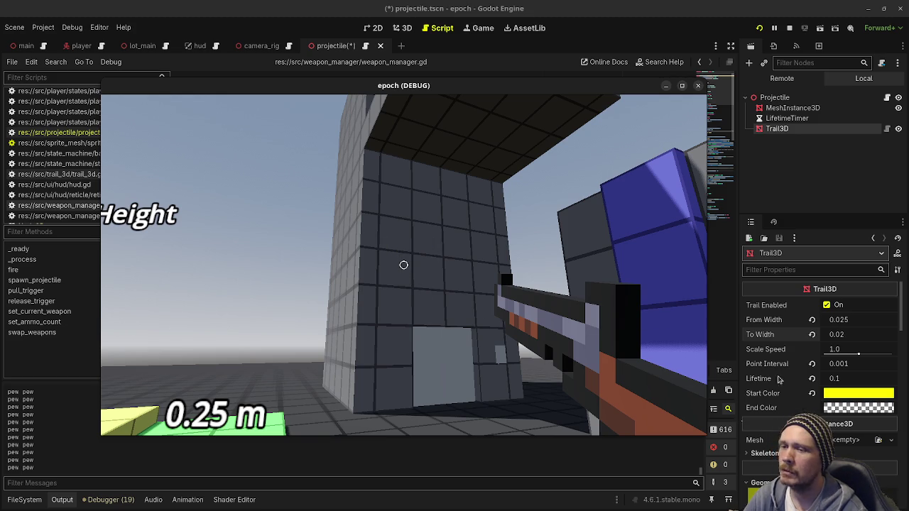
Step: Undo To Width back to 0.01 and stop the running game
{"action": "left_click", "coordinate": [792, 337]}
{"action": "key", "text": "ctrl+z"}
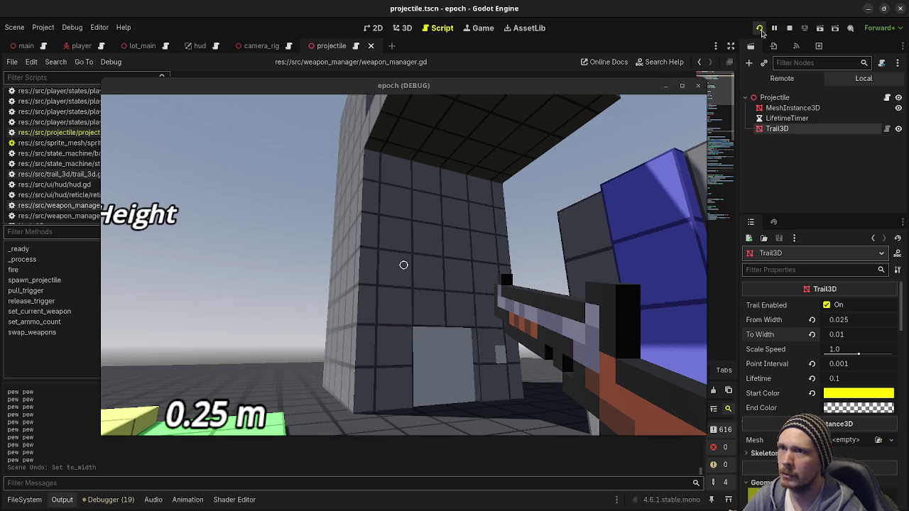
{"action": "left_click", "coordinate": [790, 28]}
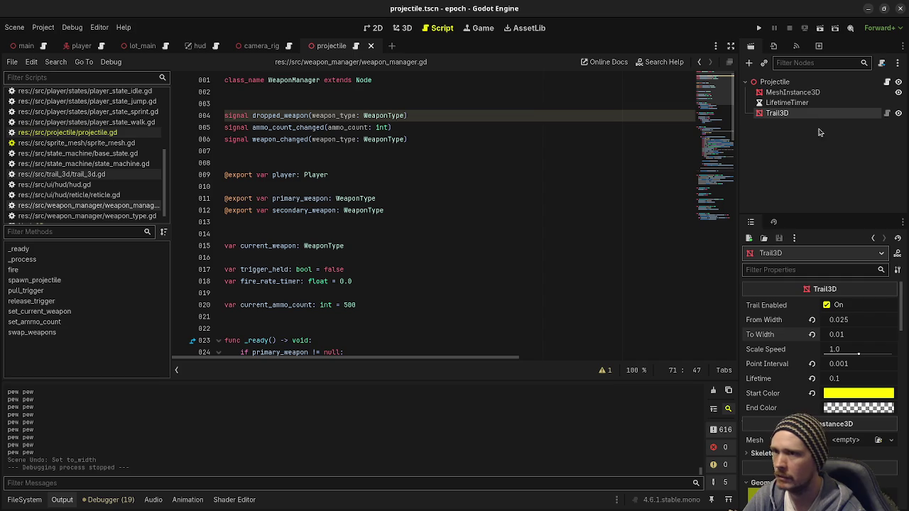
Step: Open trail_3d.gd and inspect old_pos, global_position and the trail_enabled == true condition
{"action": "left_click", "coordinate": [887, 112]}
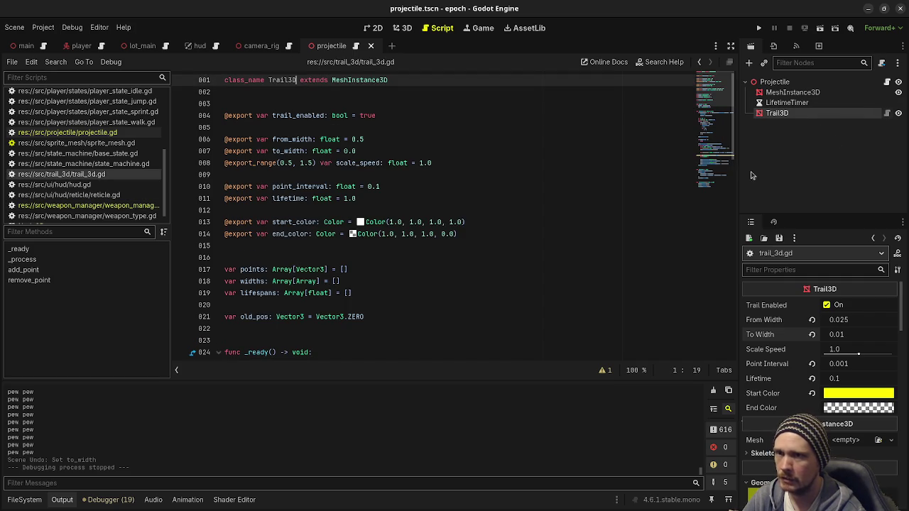
{"action": "scroll", "coordinate": [408, 244], "scroll_direction": "down", "scroll_amount": 2}
{"action": "scroll", "coordinate": [409, 244], "scroll_direction": "down", "scroll_amount": 2}
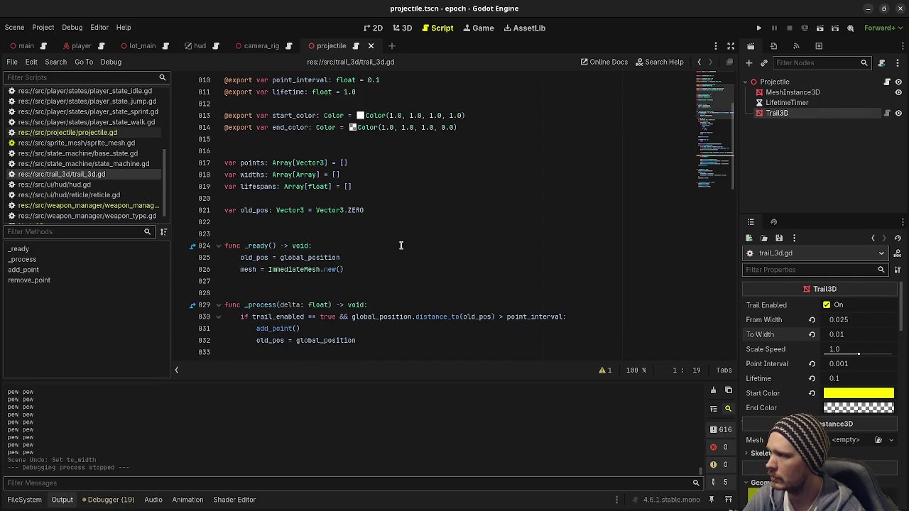
{"action": "left_click", "coordinate": [254, 257]}
{"action": "double_click", "coordinate": [306, 257]}
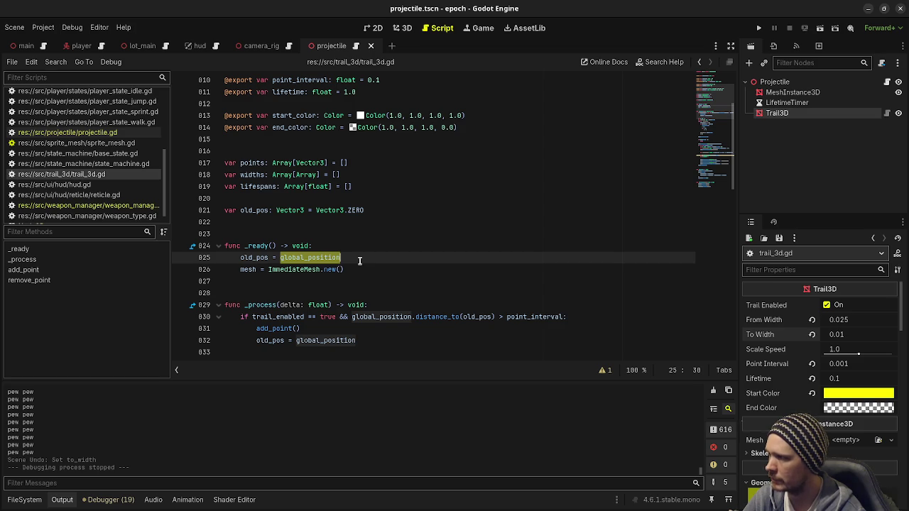
{"action": "scroll", "coordinate": [359, 260], "scroll_direction": "down", "scroll_amount": 2}
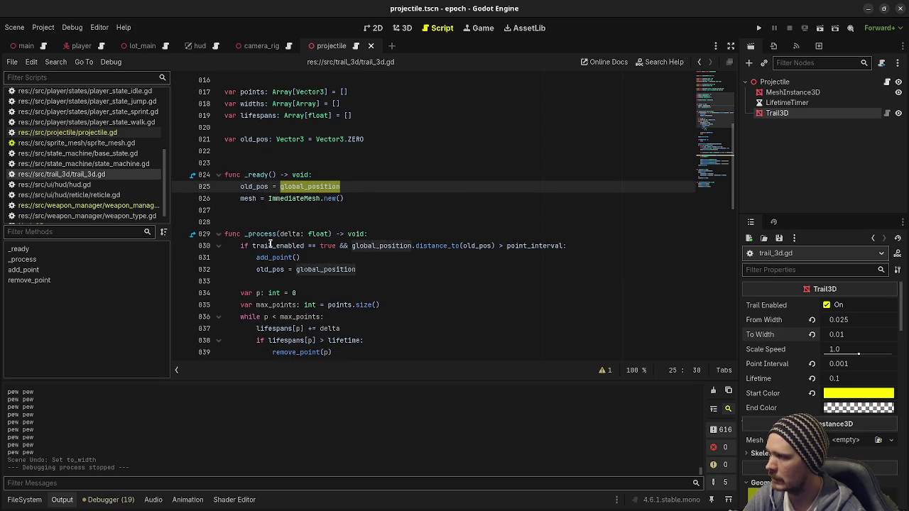
{"action": "left_click_drag", "start_coordinate": [253, 246], "coordinate": [335, 246]}
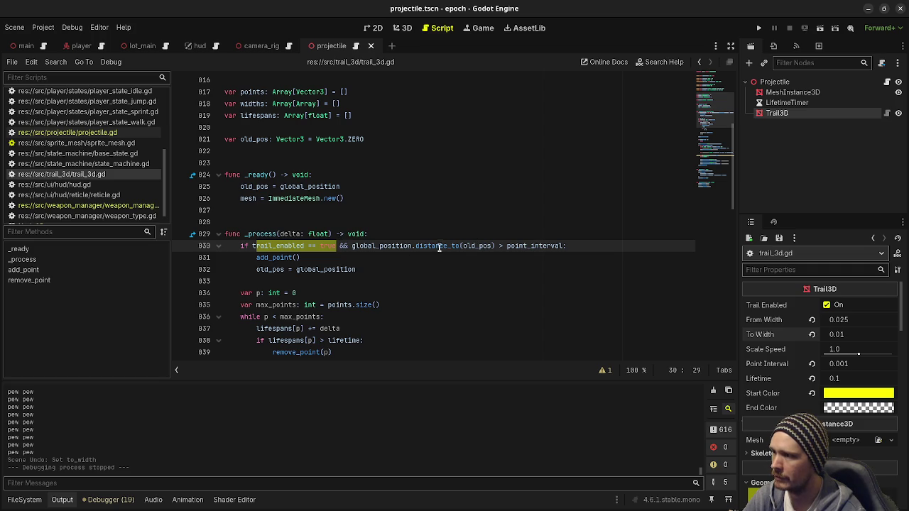
{"action": "double_click", "coordinate": [480, 246]}
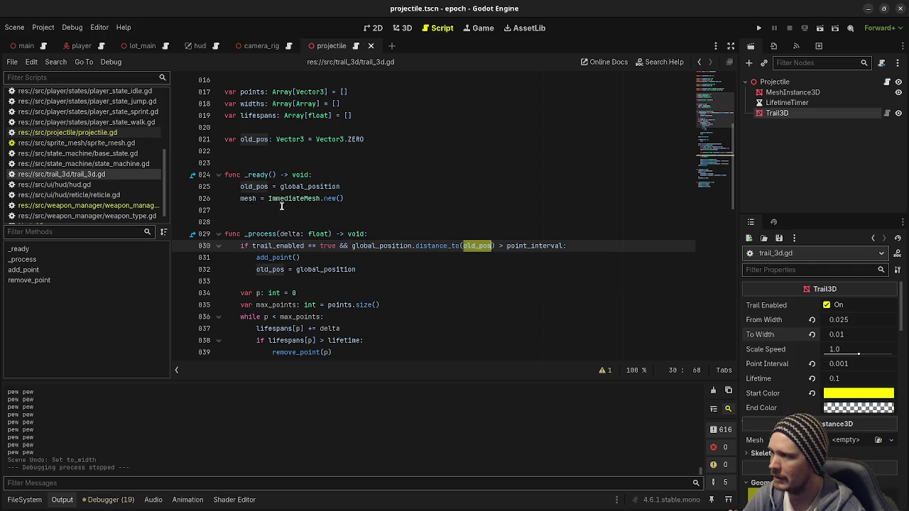
Step: Insert add_point() after the ImmediateMesh line in _ready, save, and run the game with F5
{"action": "left_click", "coordinate": [350, 198]}
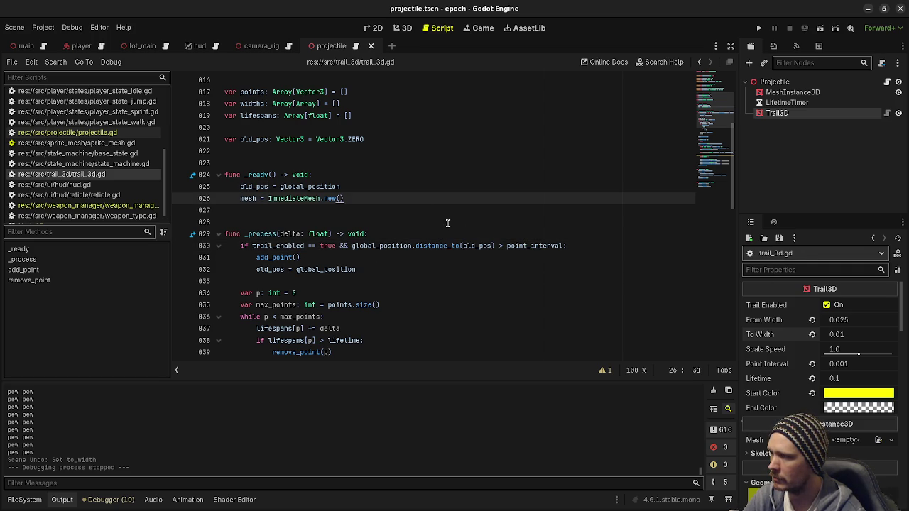
{"action": "key", "text": "Return"}
{"action": "type", "text": "add_point"}
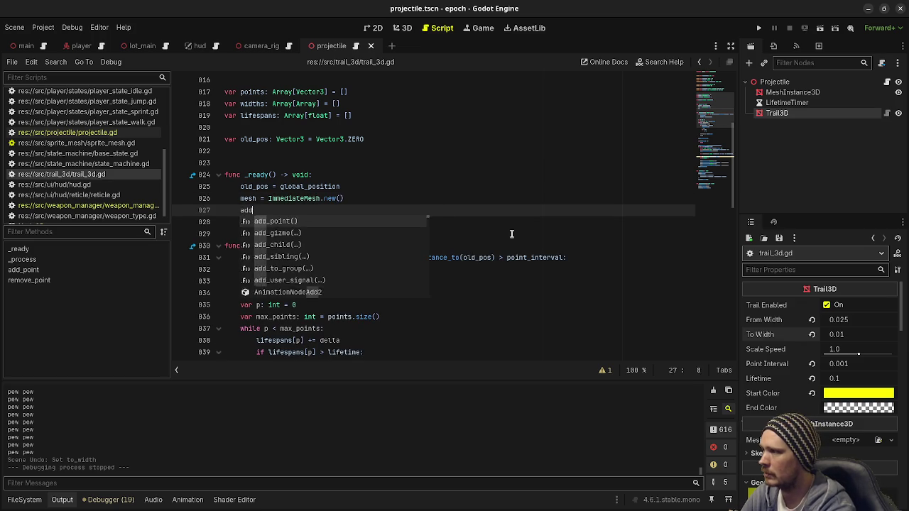
{"action": "key", "text": "Return"}
{"action": "key", "text": "ctrl+s"}
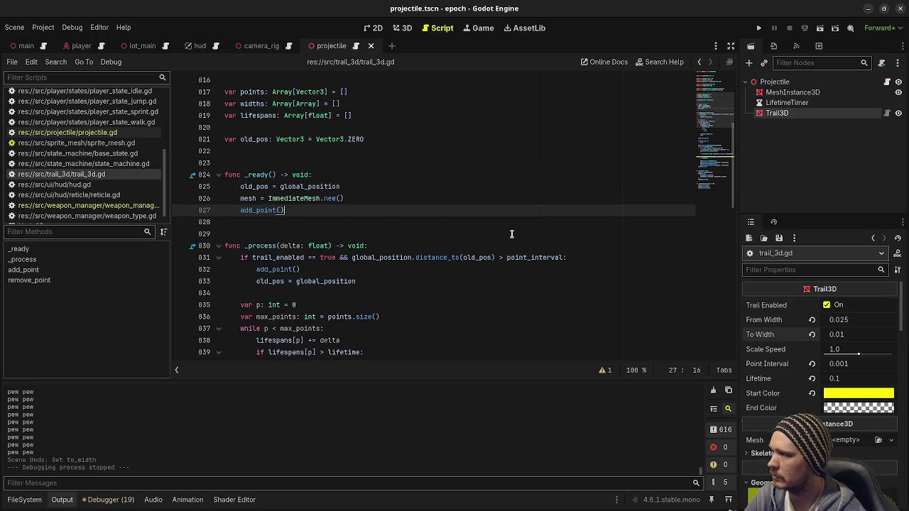
{"action": "scroll", "coordinate": [473, 217], "scroll_direction": "down", "scroll_amount": 1}
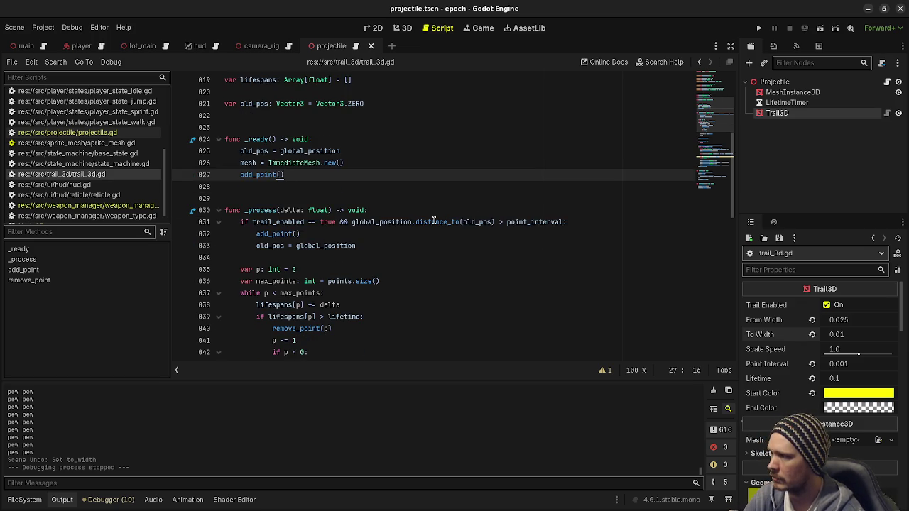
{"action": "key", "text": "F5"}
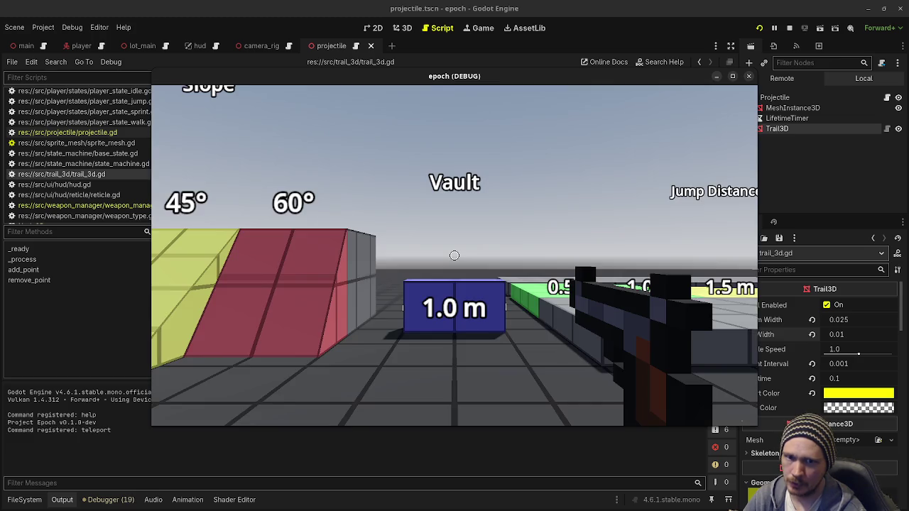
Step: Walk past the ramps to the tower, fire at it, then stop the game with F8
{"action": "key", "text": "w"}
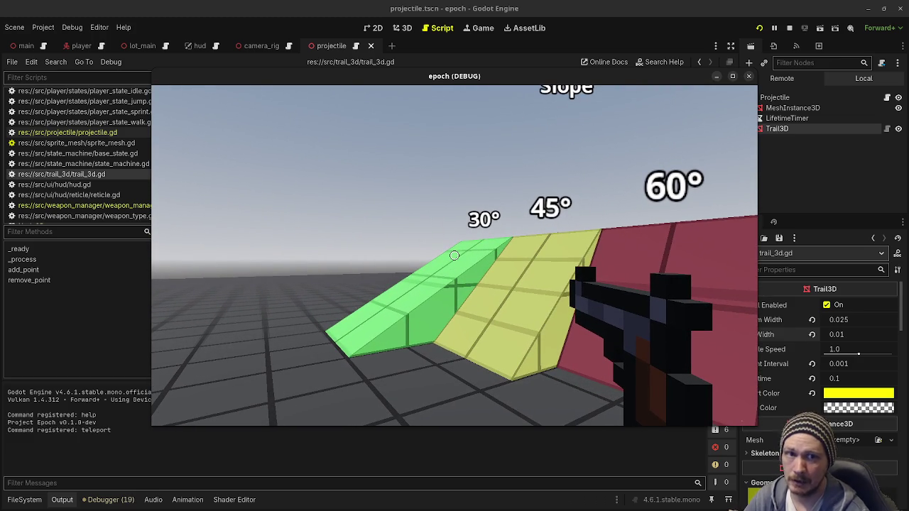
{"action": "key", "text": "w"}
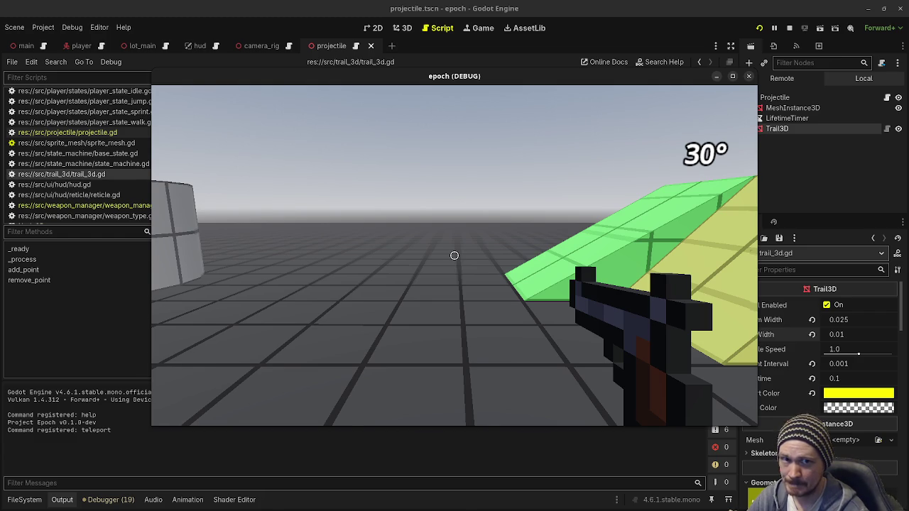
{"action": "key", "text": "w"}
{"action": "key", "text": "w"}
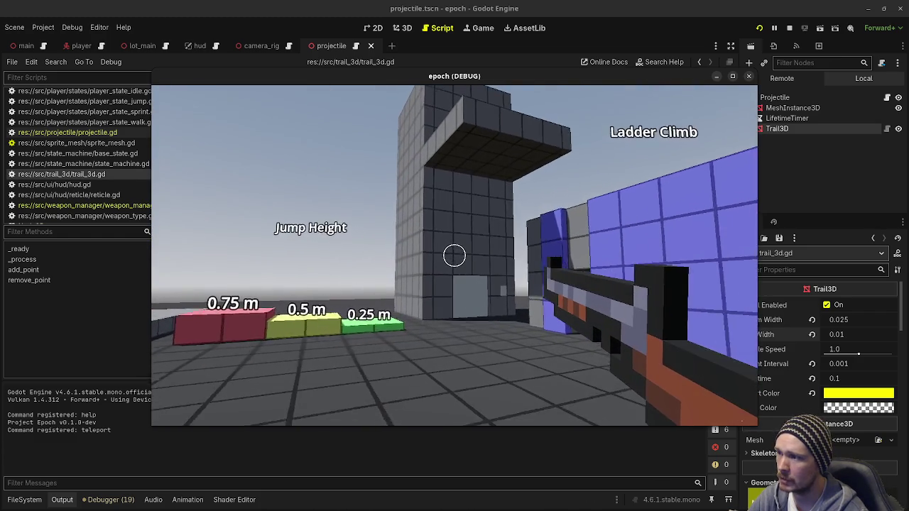
{"action": "key", "text": "w"}
{"action": "left_click", "coordinate": [455, 256]}
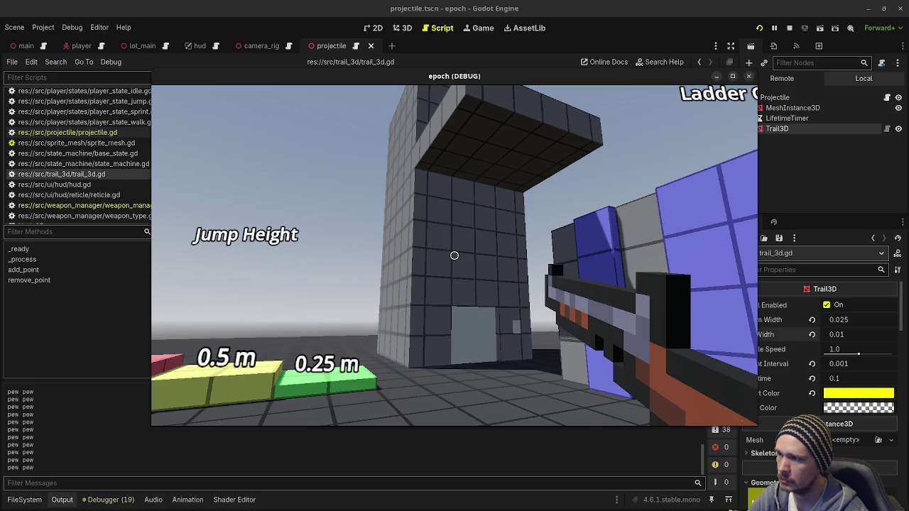
{"action": "key", "text": "alt+Tab"}
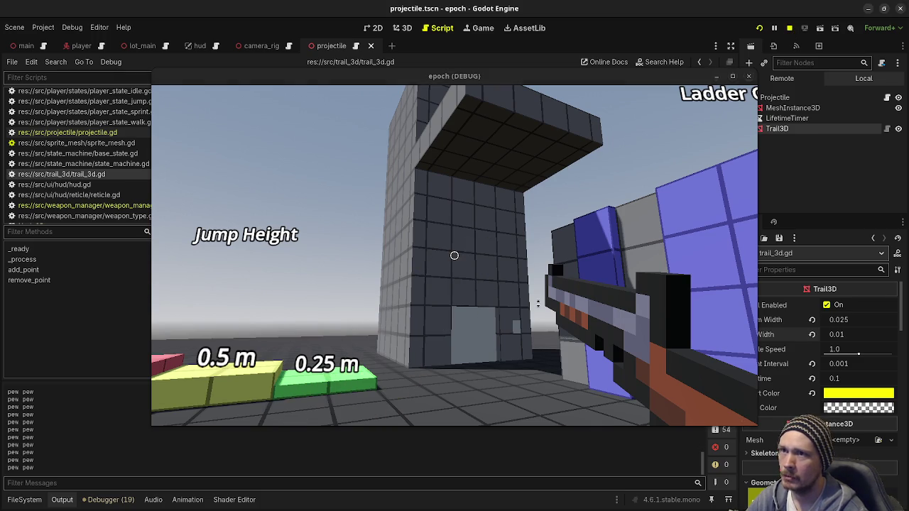
{"action": "key", "text": "F8"}
{"action": "scroll", "coordinate": [392, 285], "scroll_direction": "down", "scroll_amount": 5}
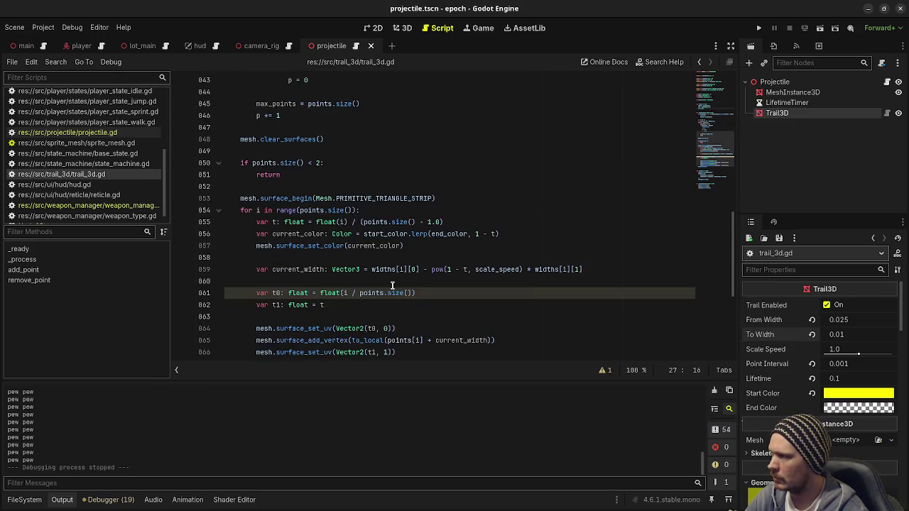
Step: Delete the add_point() line at line 27 of _ready and save trail_3d.gd
{"action": "scroll", "coordinate": [392, 285], "scroll_direction": "down", "scroll_amount": 4}
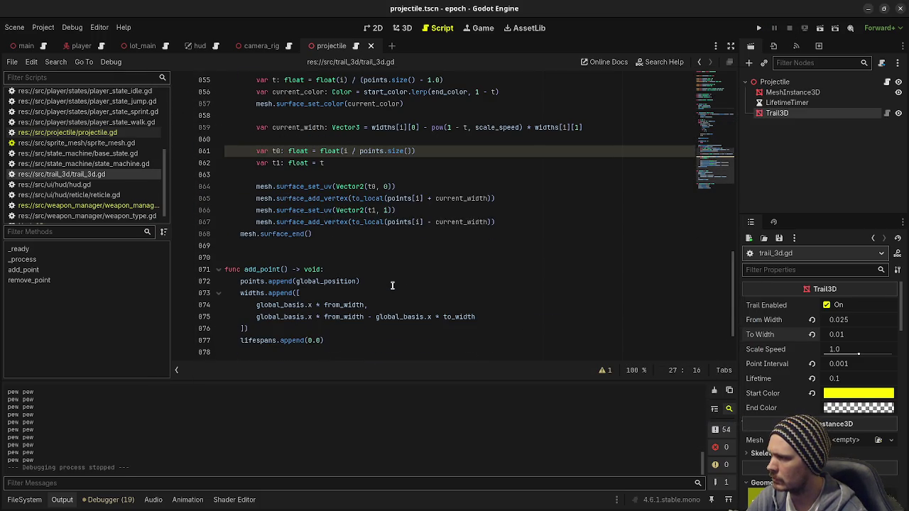
{"action": "scroll", "coordinate": [392, 286], "scroll_direction": "up", "scroll_amount": 14}
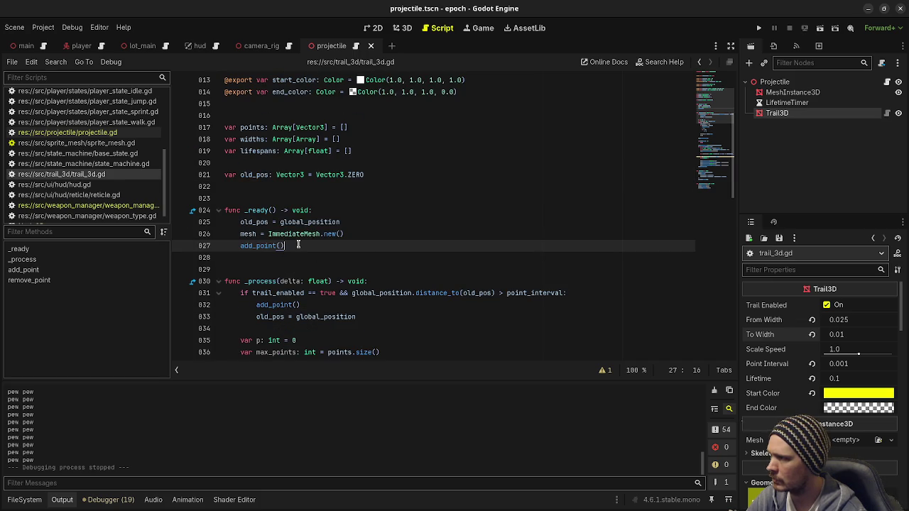
{"action": "key", "text": "BackSpace"}
{"action": "key", "text": "BackSpace"}
{"action": "key", "text": "BackSpace"}
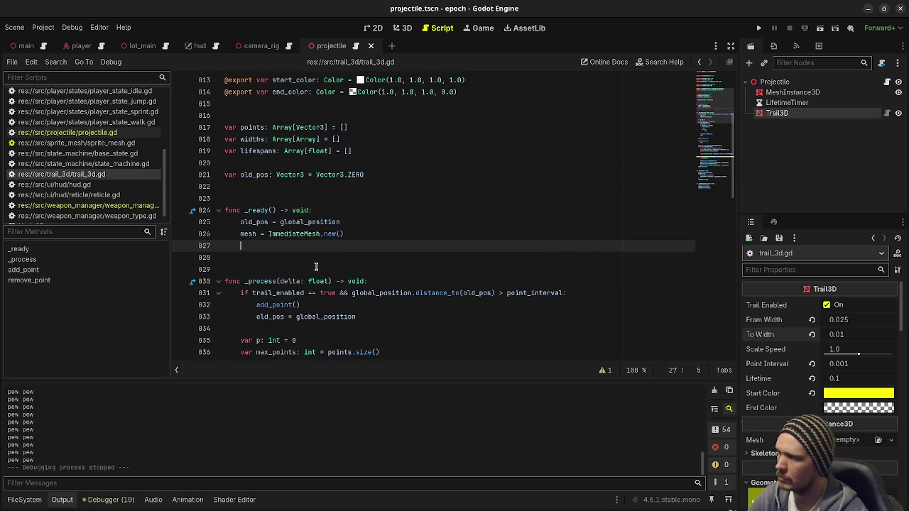
{"action": "key", "text": "ctrl+s"}
{"action": "mouse_move", "coordinate": [427, 280]}
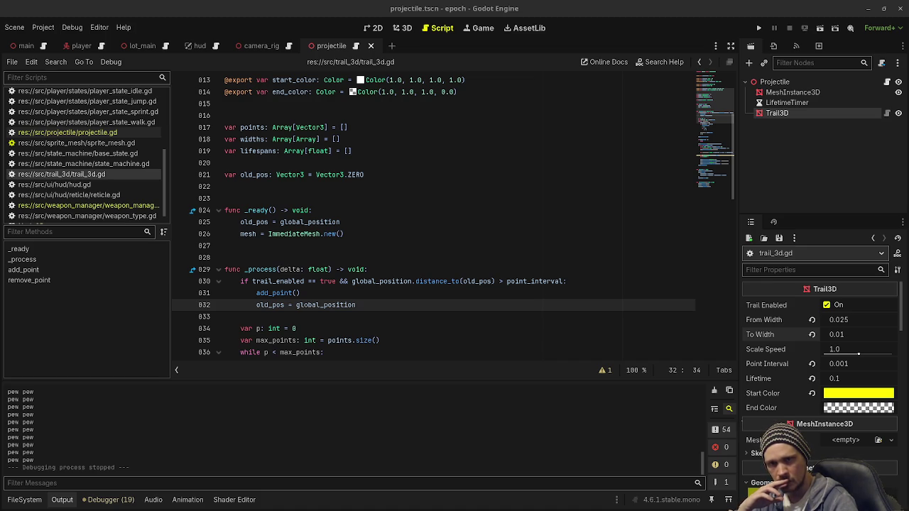
{"action": "key", "text": "alt+Tab"}
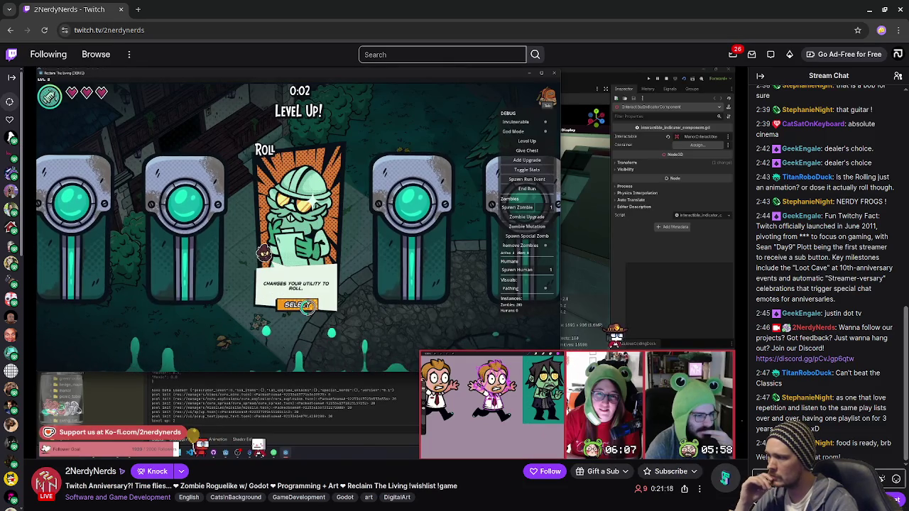
Step: Show the zombie roguelike channel's Twitch stream, then return to the Godot trail script
{"action": "mouse_move", "coordinate": [270, 455]}
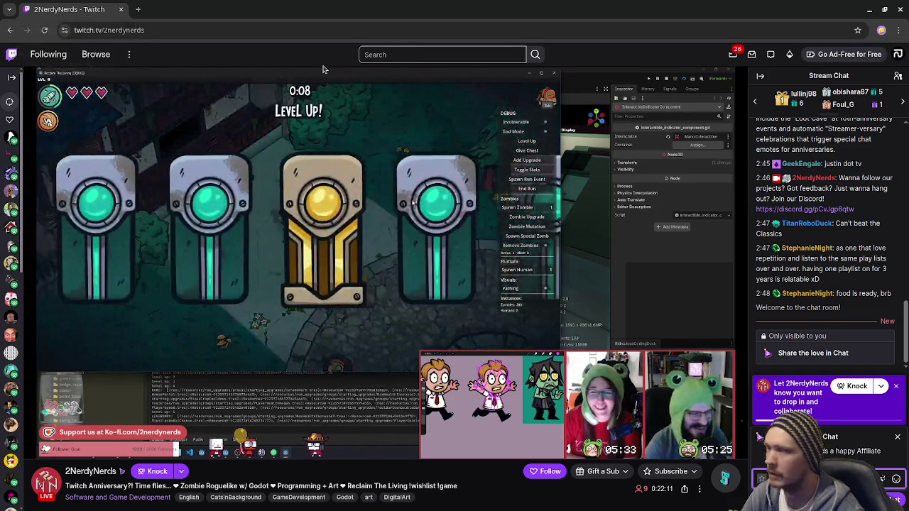
{"action": "key", "text": "alt+Tab"}
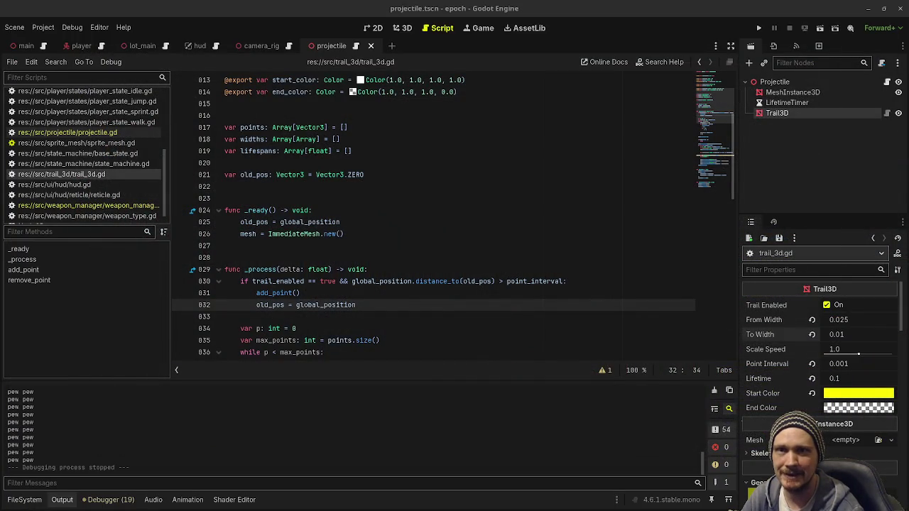